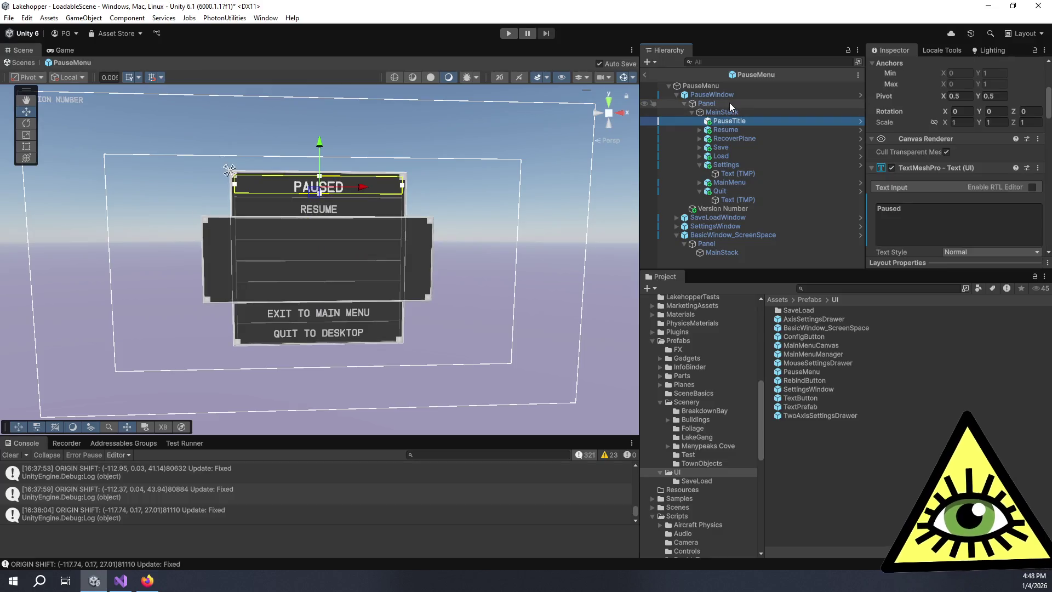
- Paste a copy of PauseTitle under MainStack, rename it QuitConfirmTitle, and set its text to 'Really Quit?'
click(745, 252)
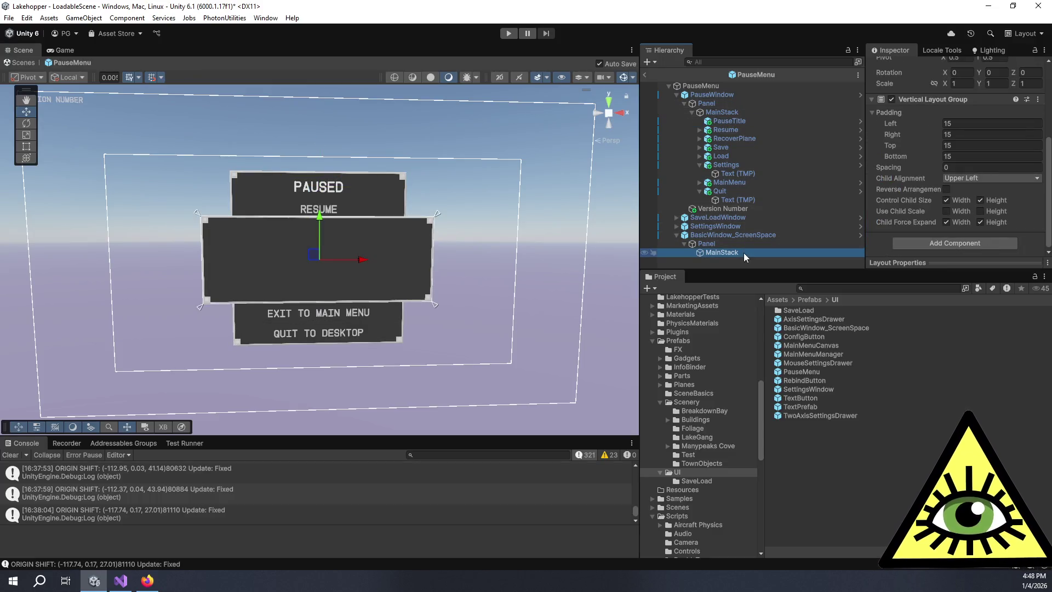
key(ctrl+shift+v)
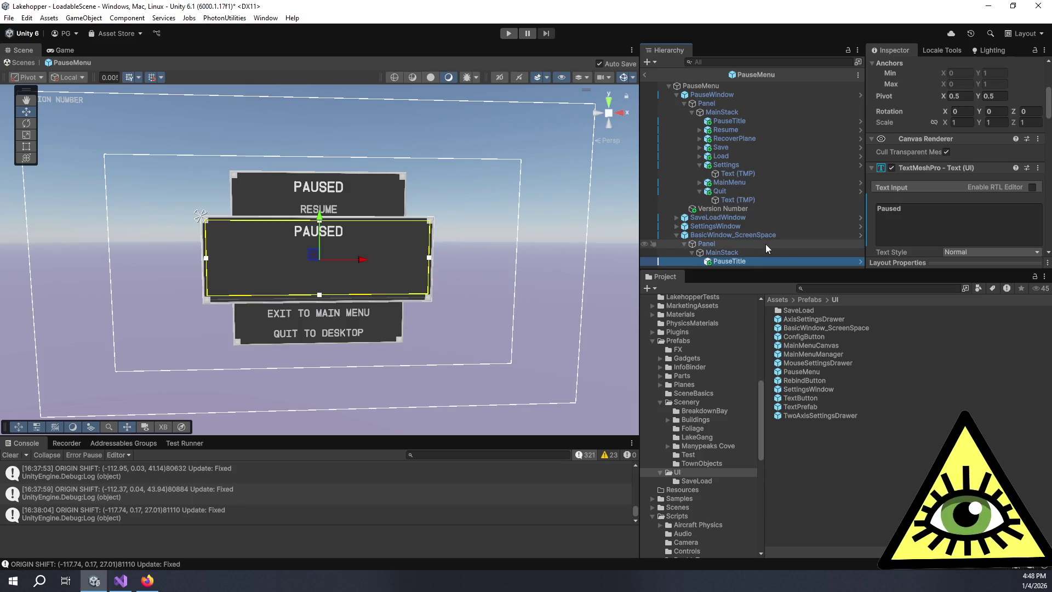
text(Quit)
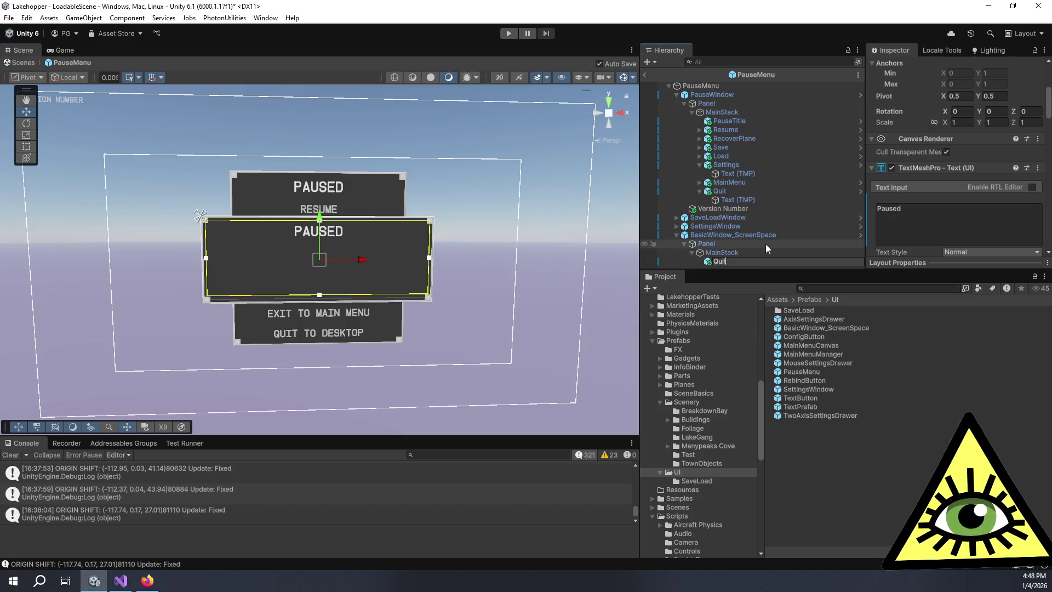
text(ConfirmTitle)
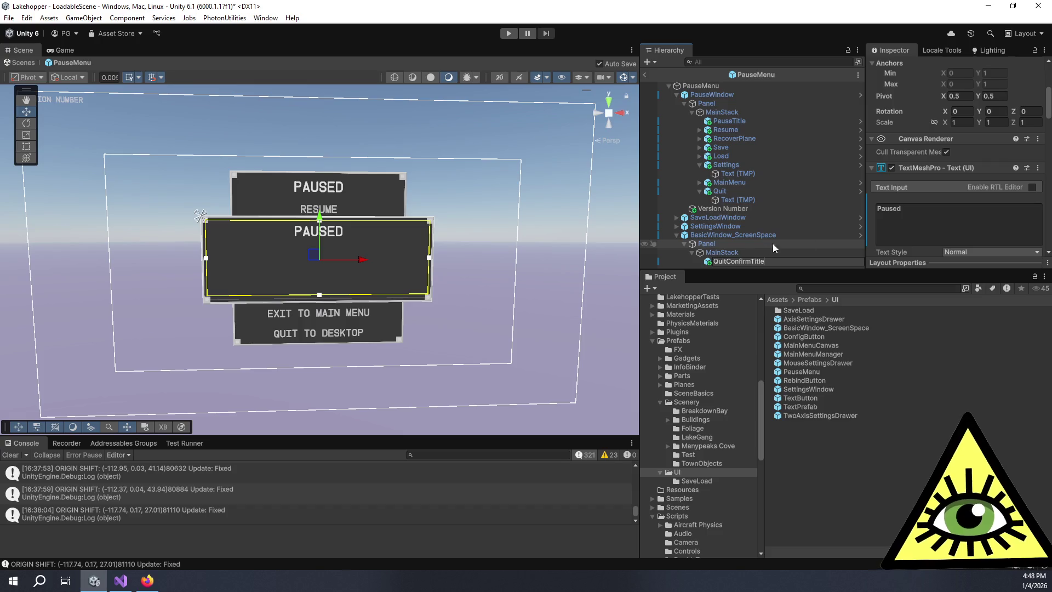
click(935, 239)
text(R)
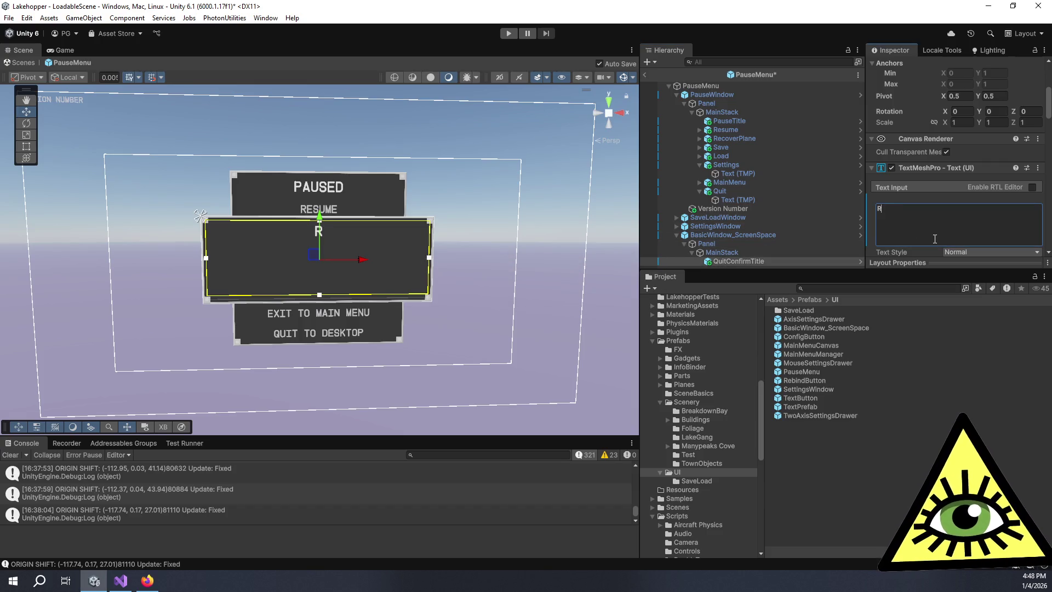
text(eally Quit?)
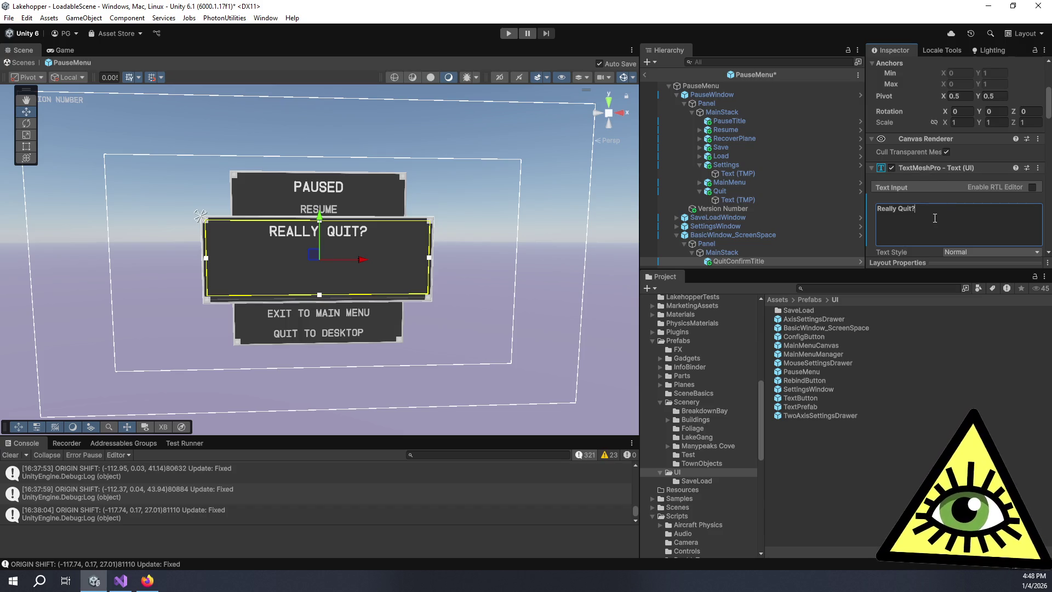
scroll(385, 260, down, 1)
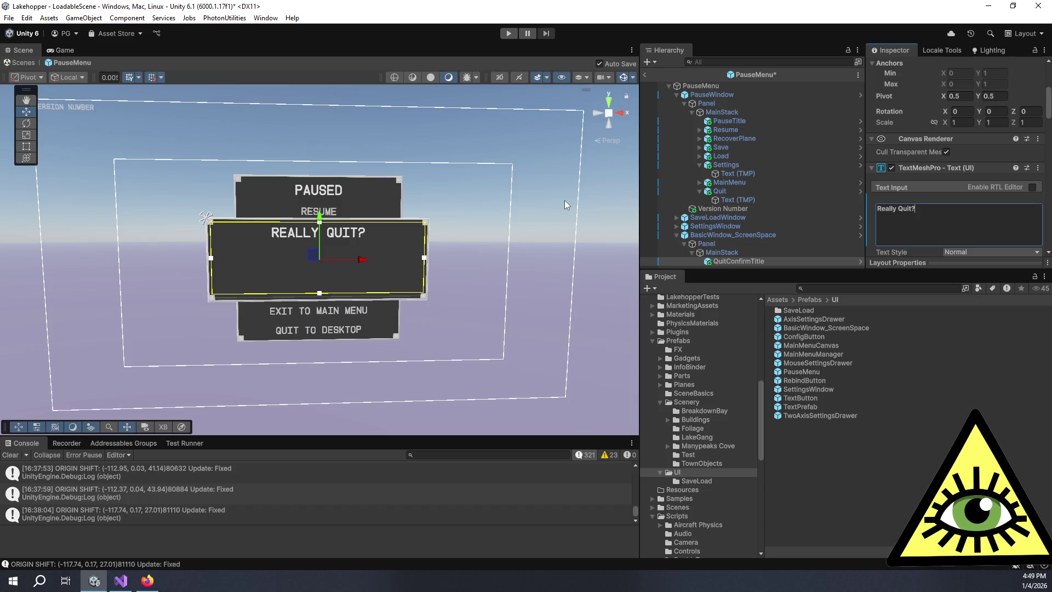
- Save the PauseMenu prefab with Ctrl+S, then reselect the Really Quit? title
key(ctrl+s)
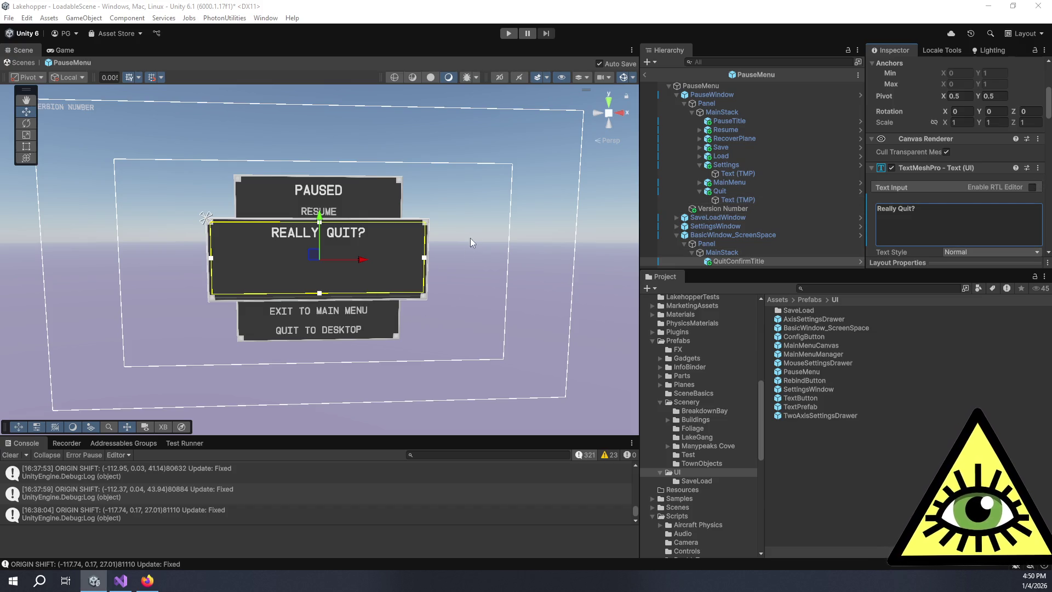
click(935, 226)
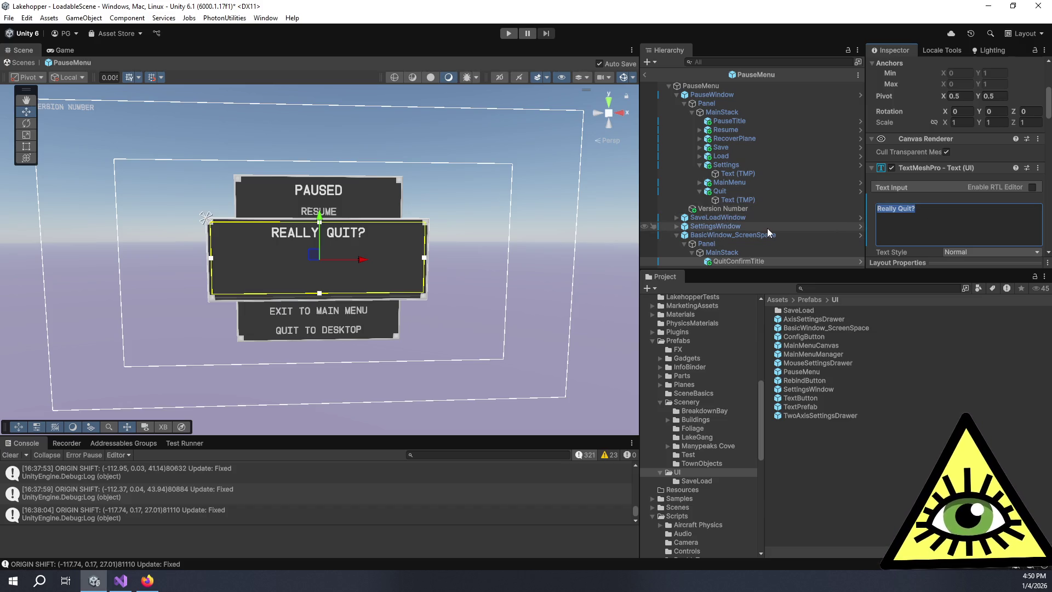
- Change the confirm window Panel's Rect Transform height from 300 to 200
click(752, 254)
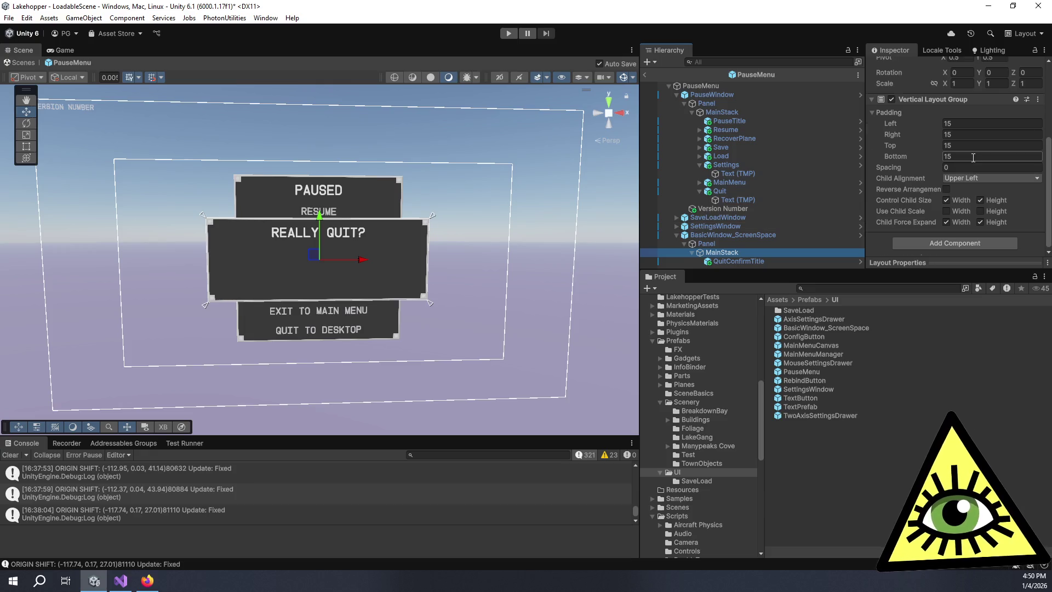
scroll(973, 158, up, 3)
click(742, 245)
click(988, 141)
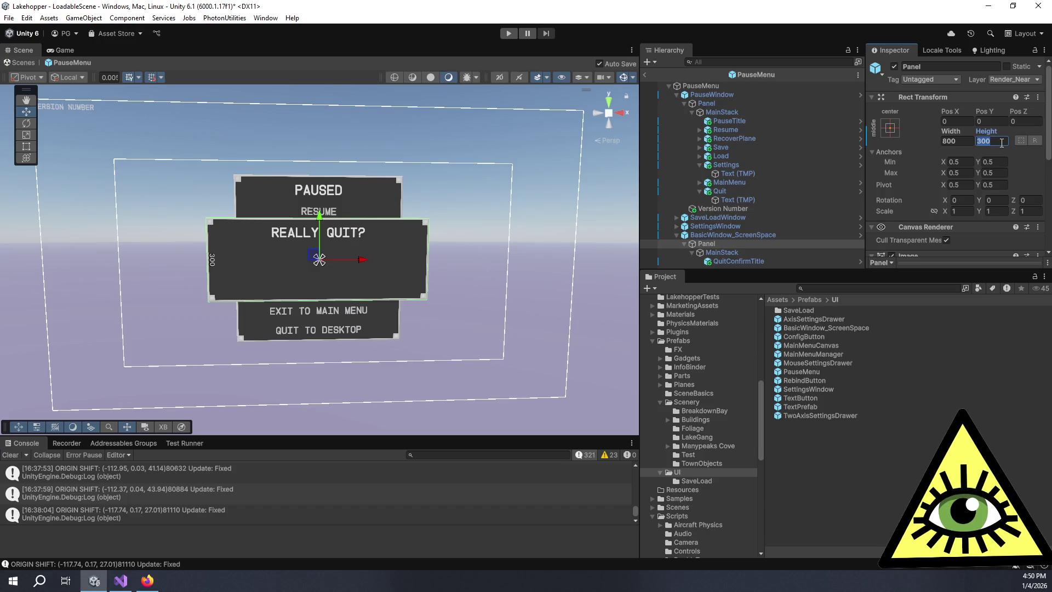
text(200)
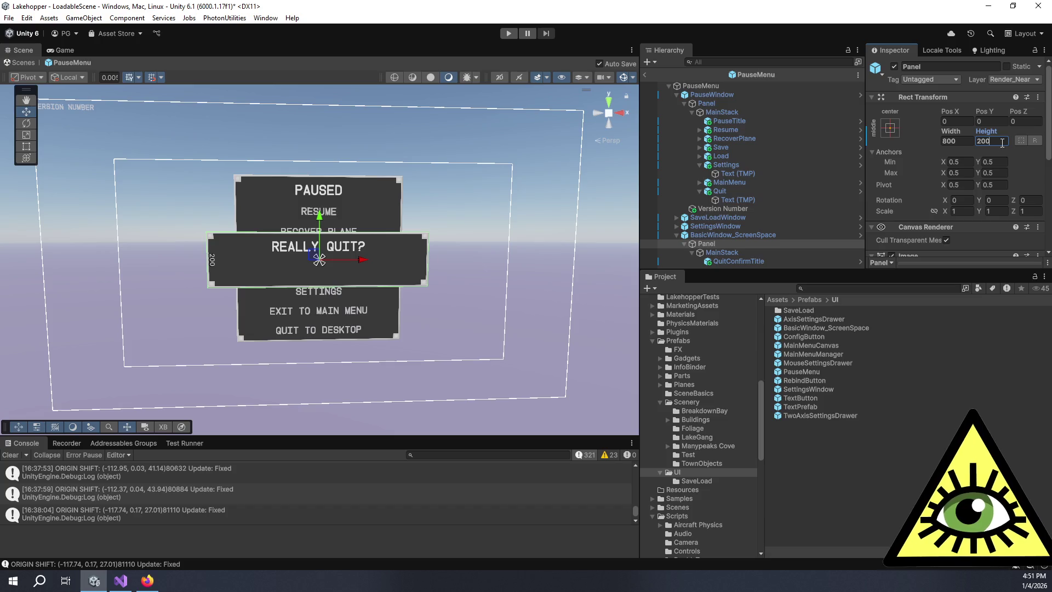
click(733, 253)
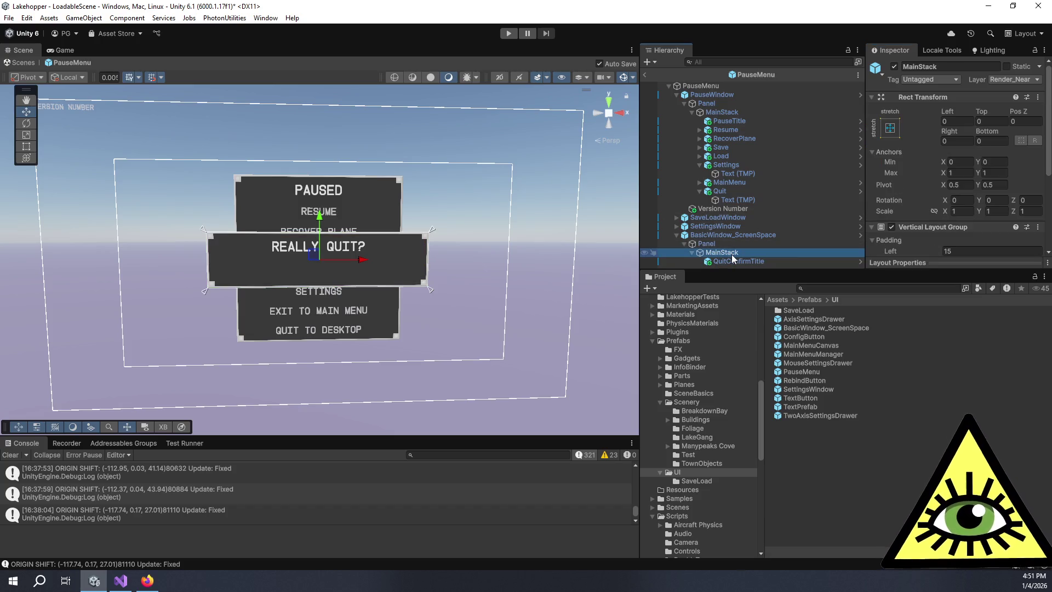
right_click(729, 254)
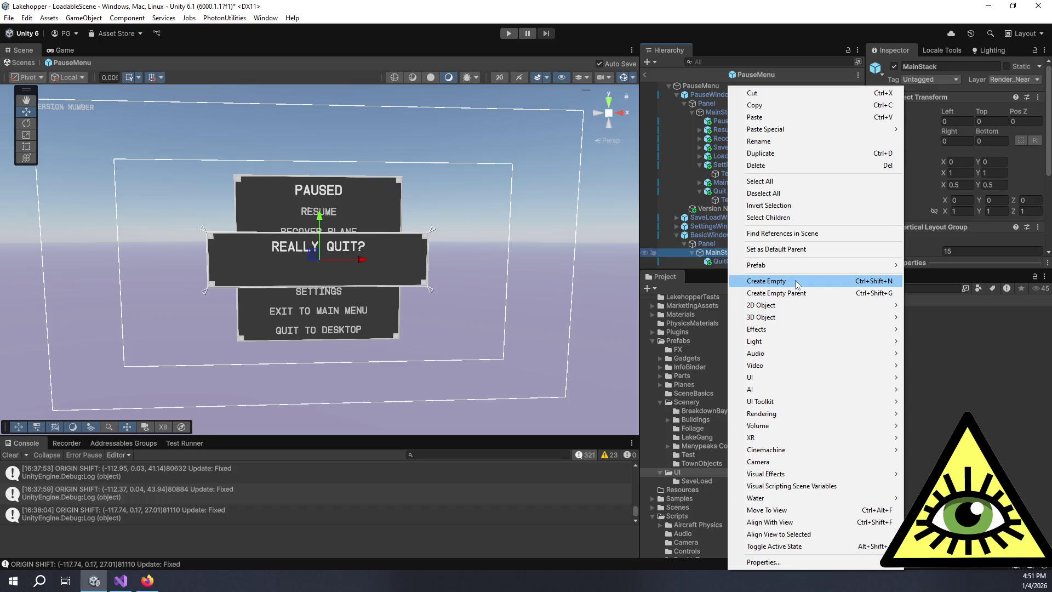
- Create an empty Dialogues object under MainStack with a Horizontal Layout Group
click(795, 283)
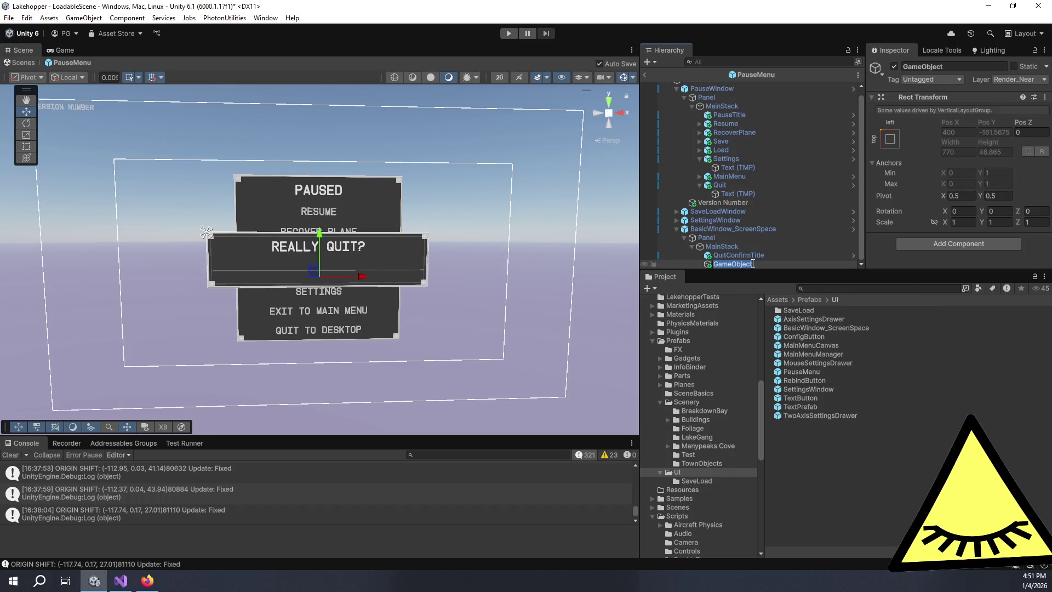
text(Dialogues)
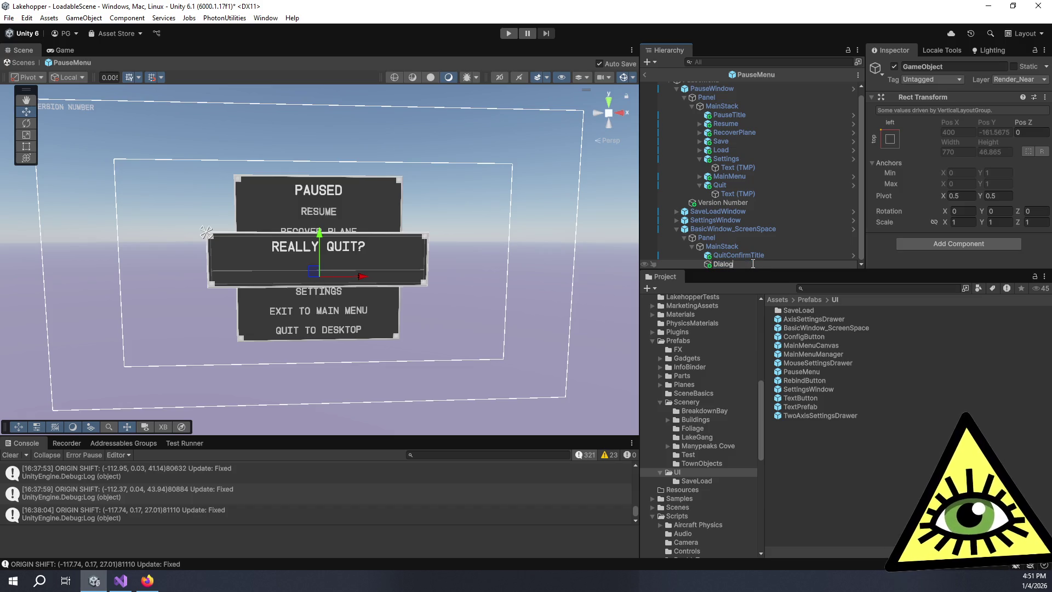
key(Return)
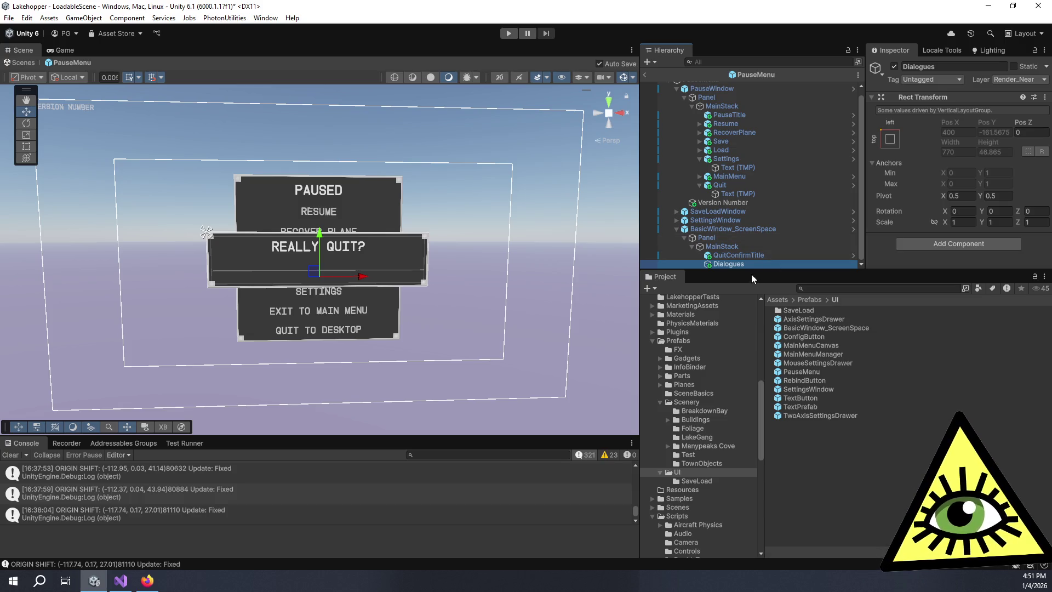
click(916, 243)
text(horizontal)
key(Return)
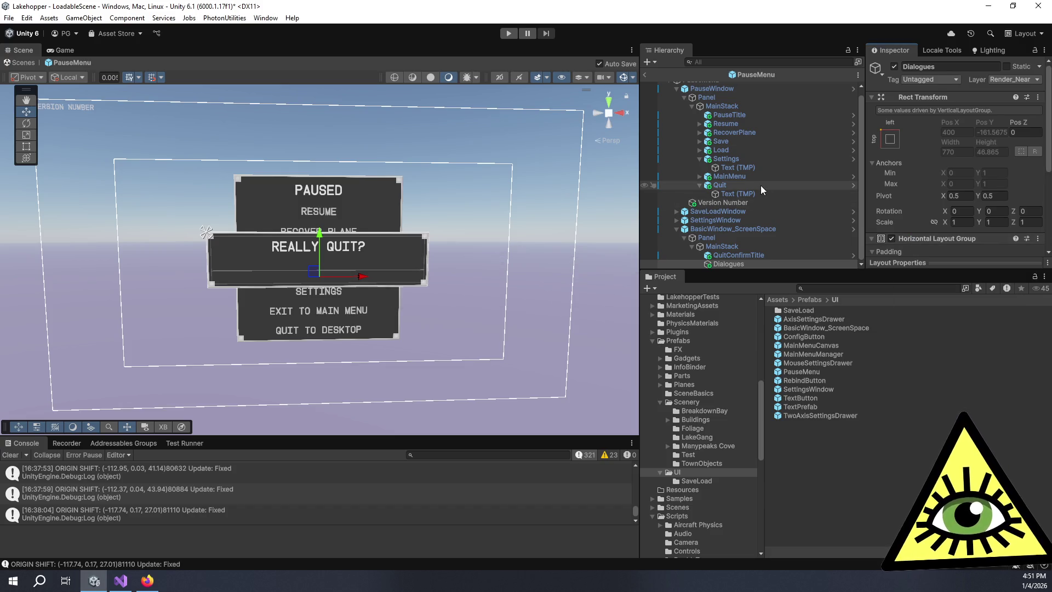
- Paste a copy of the Resume button into Dialogues, undoing the extra nested copy
click(735, 126)
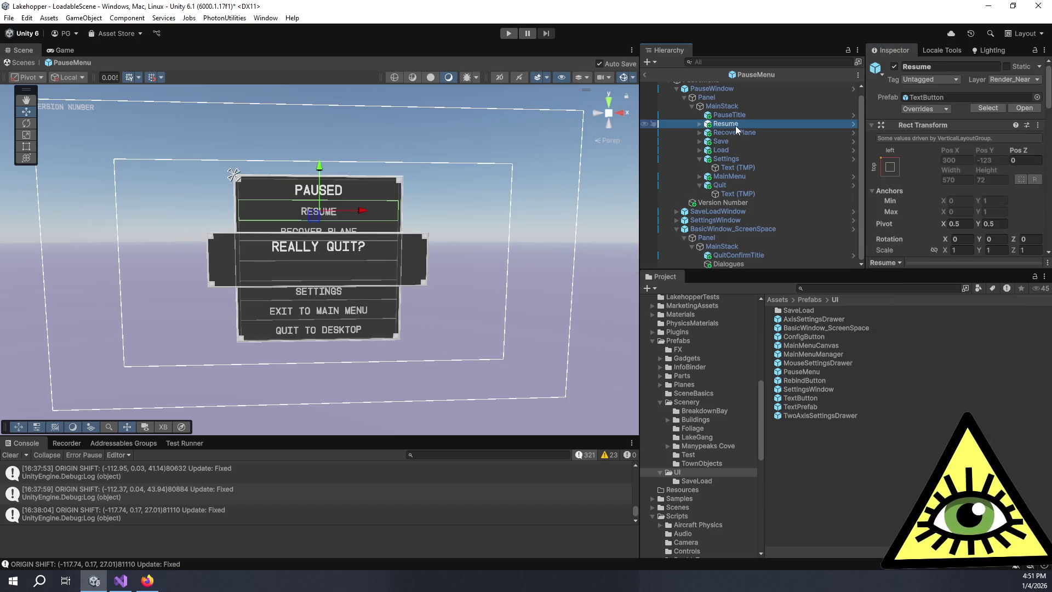
scroll(921, 164, down, 3)
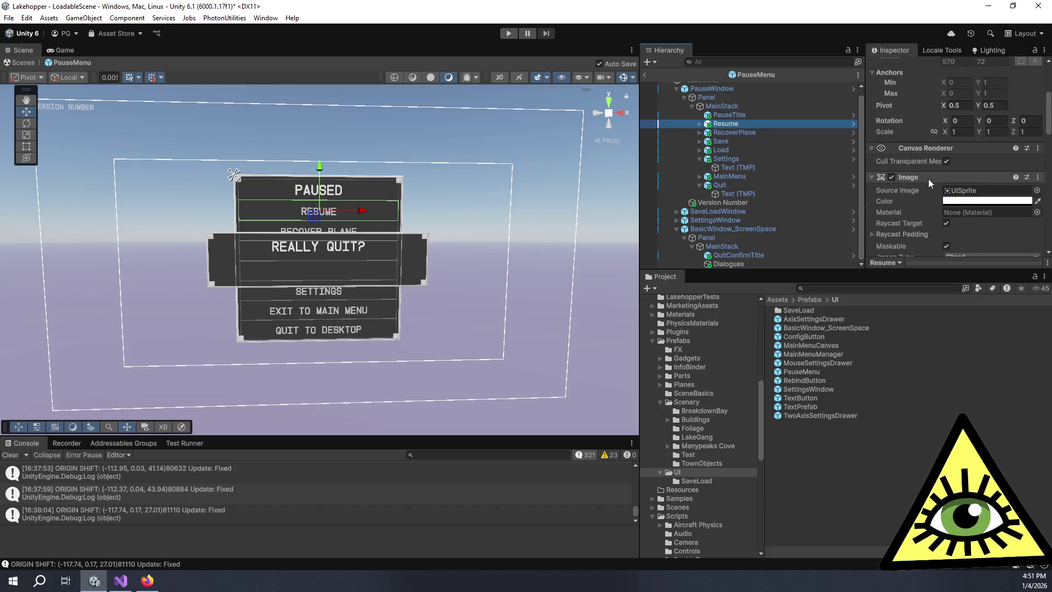
scroll(928, 176, down, 3)
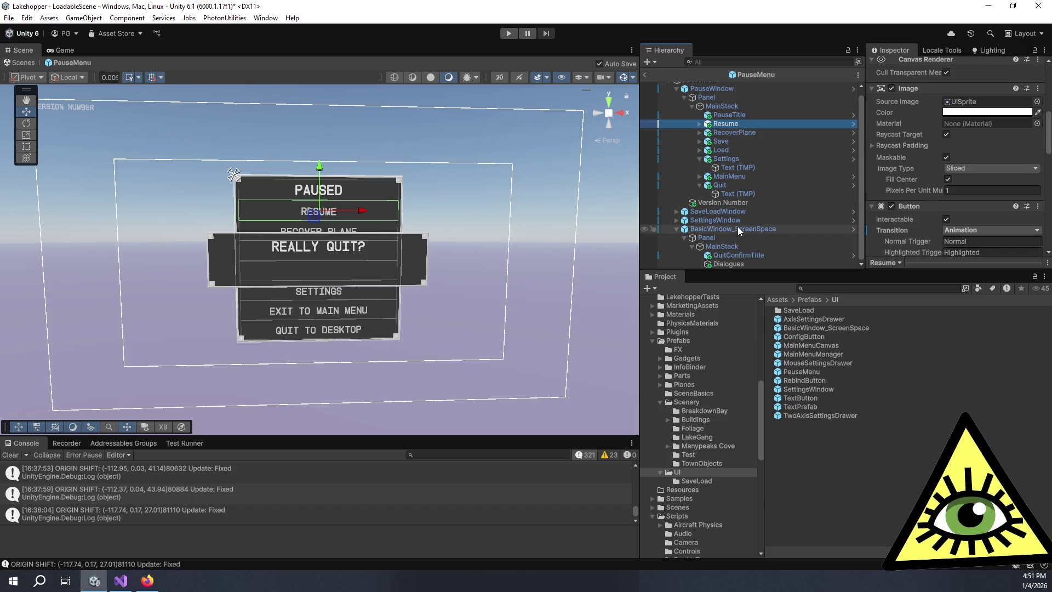
click(735, 264)
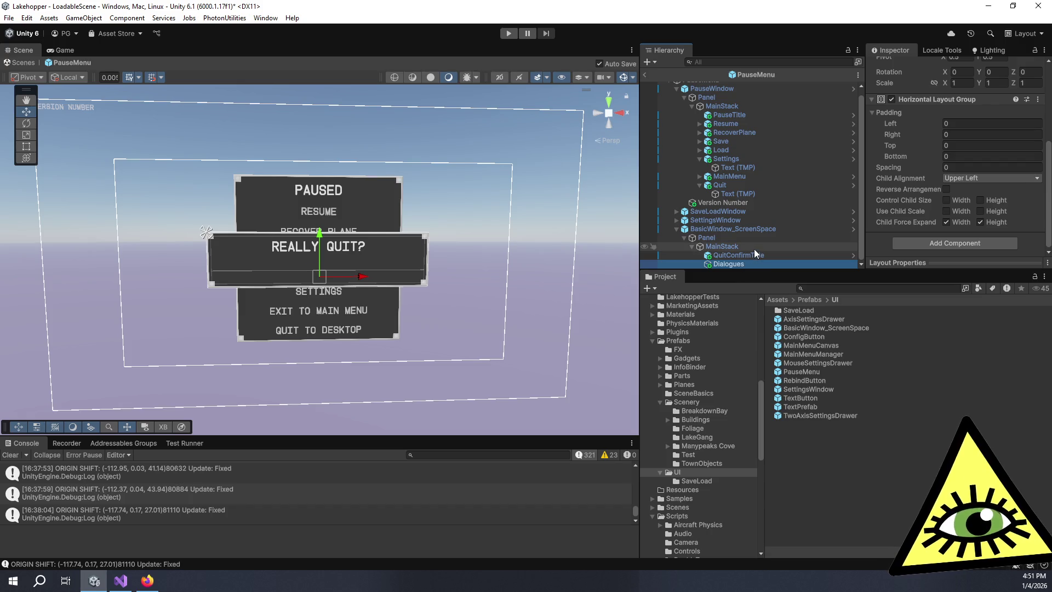
key(ctrl+shift+v)
key(ctrl+shift+v)
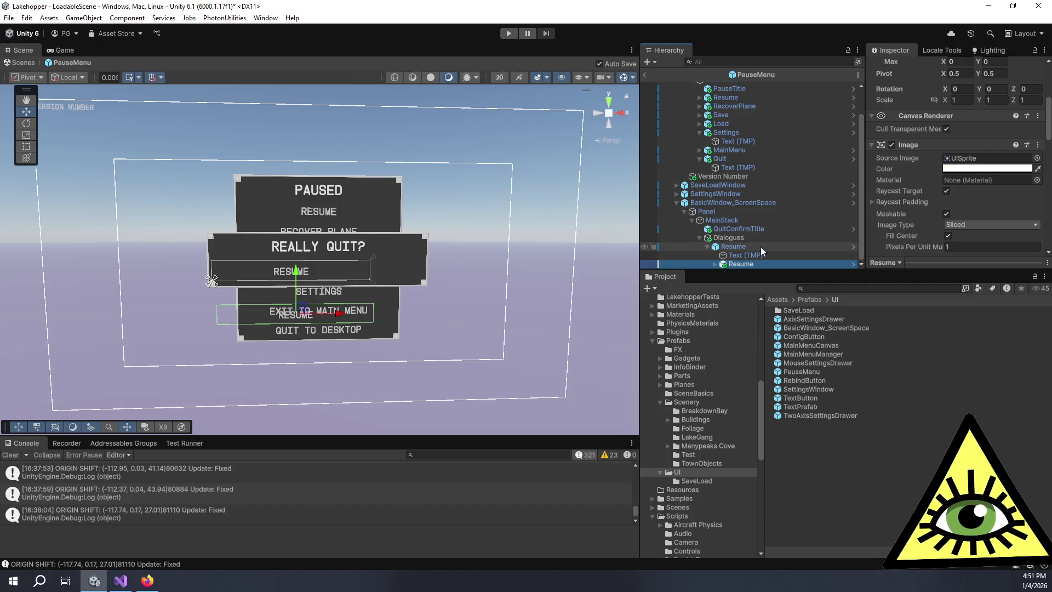
click(758, 257)
click(757, 264)
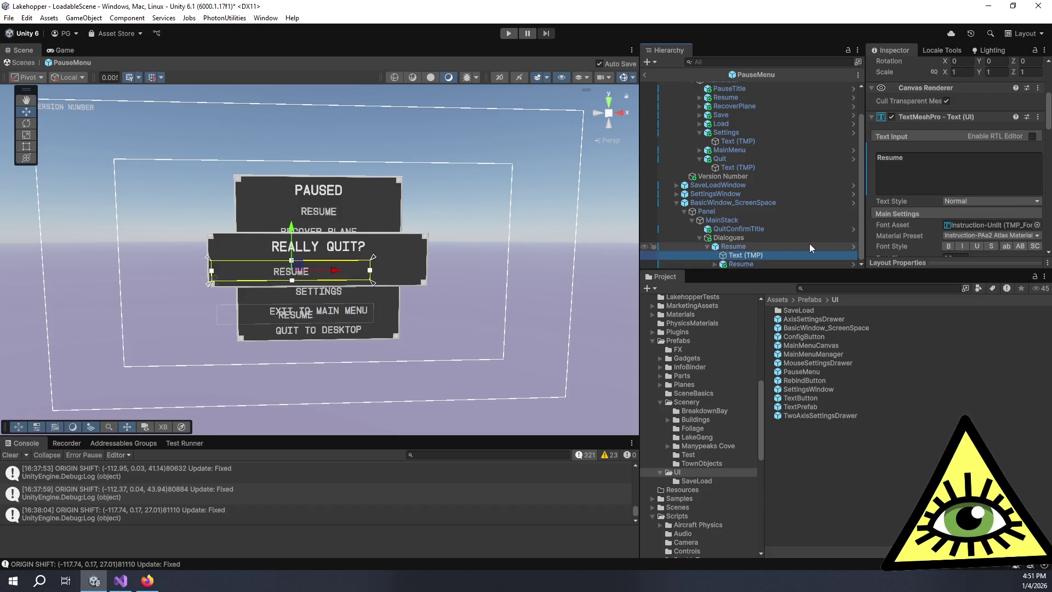
key(ctrl+z)
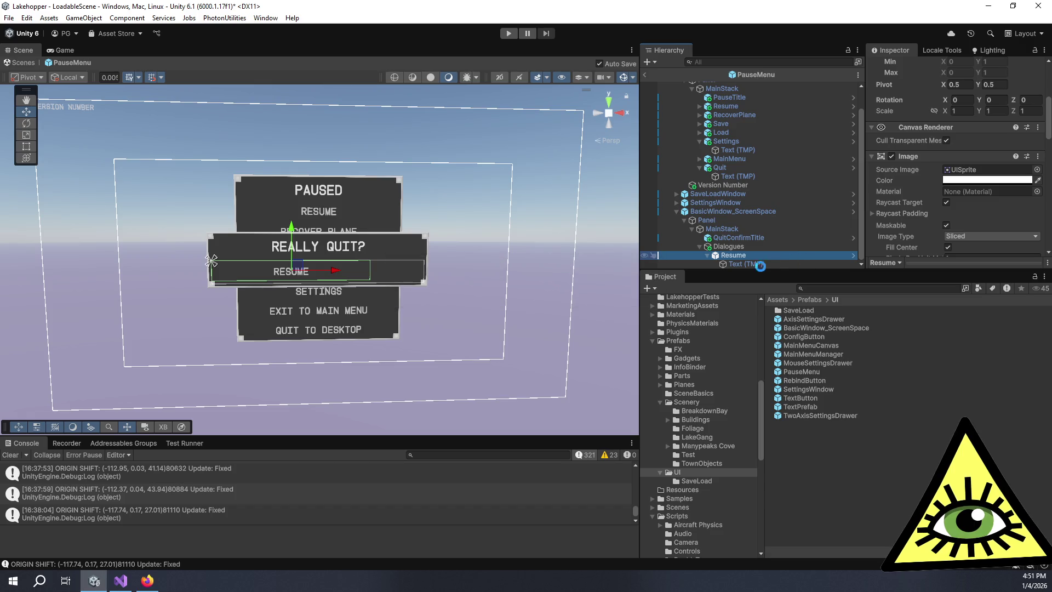
key(ctrl+z)
key(ctrl+y)
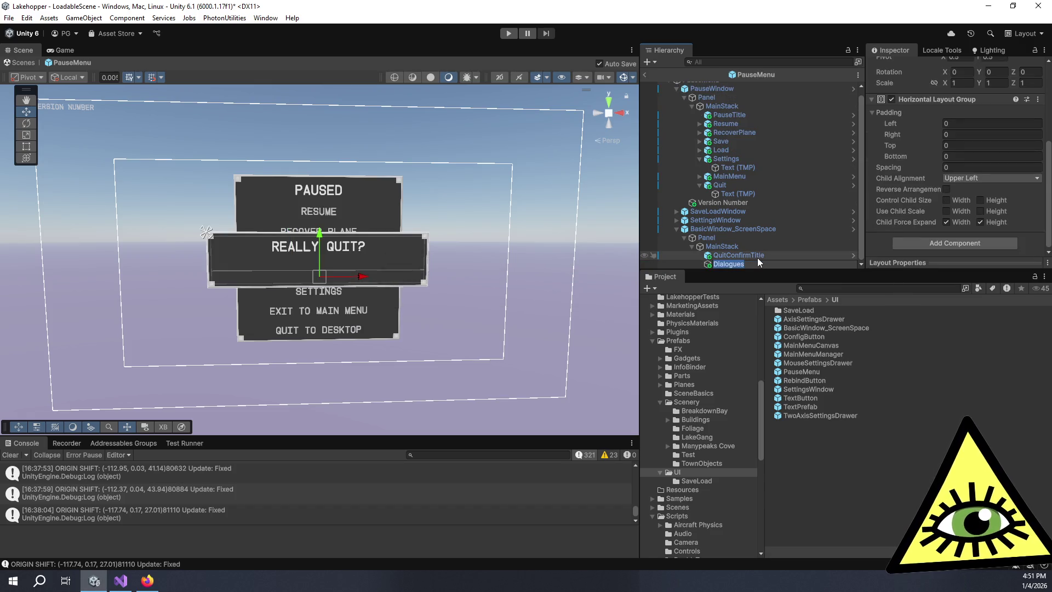
click(735, 262)
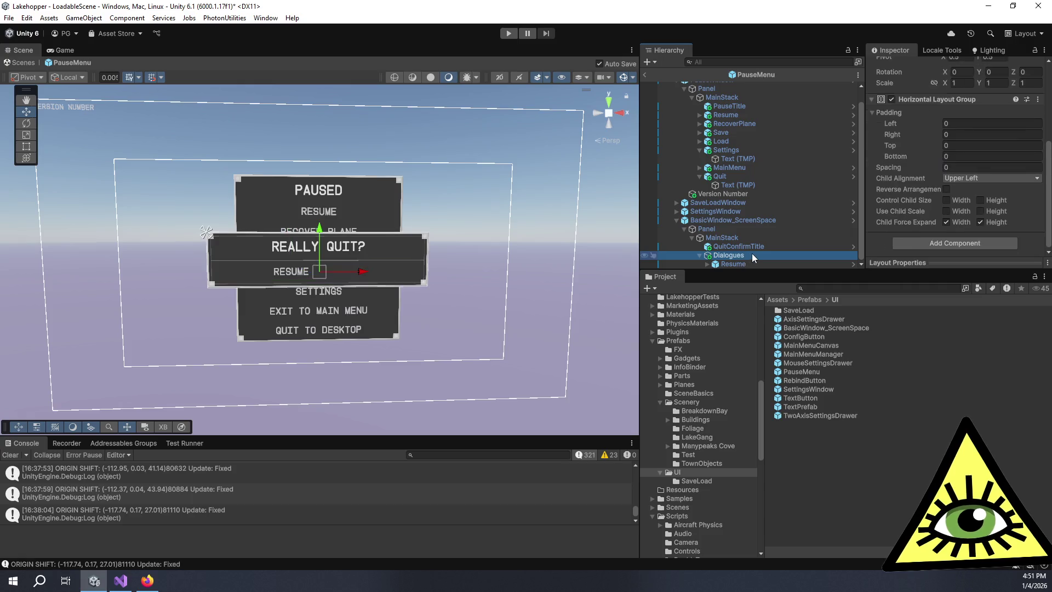
- Duplicate the Resume button in Dialogues and make Dialogues control its children's widths
key(ctrl+d)
click(751, 262)
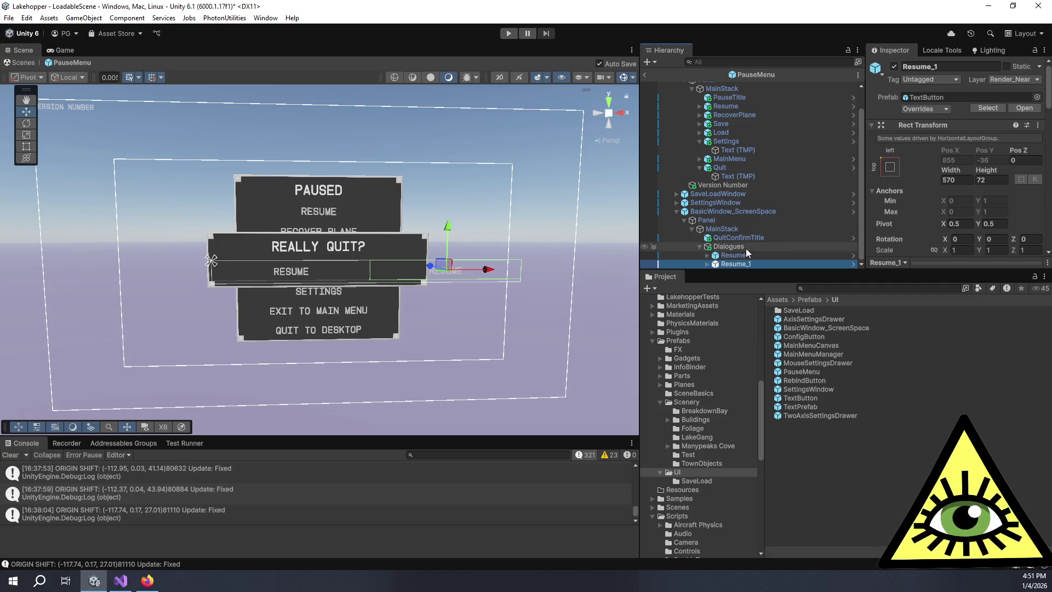
click(745, 246)
scroll(951, 227, down, 5)
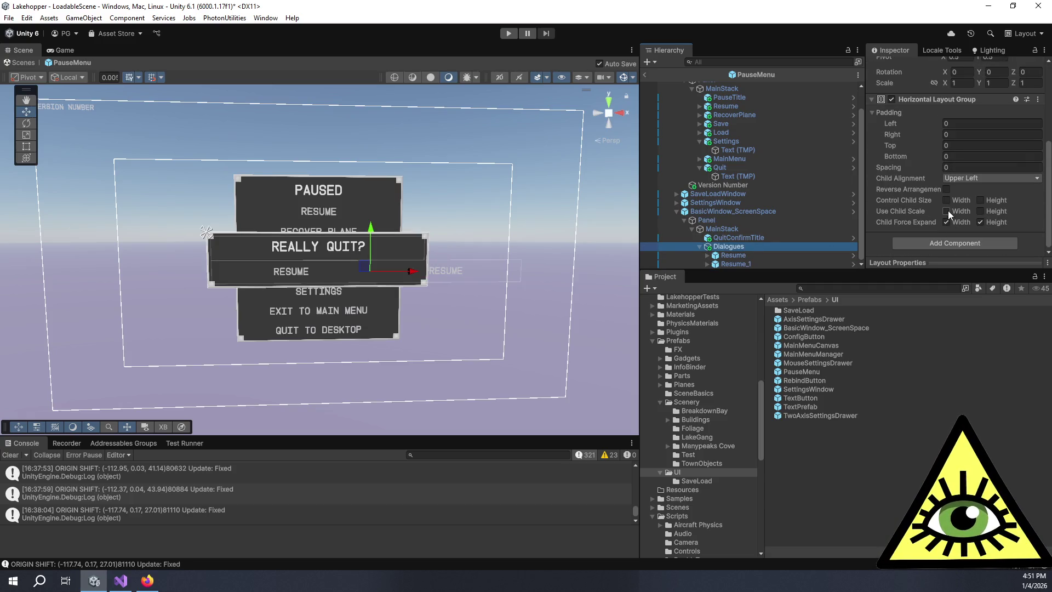
click(947, 200)
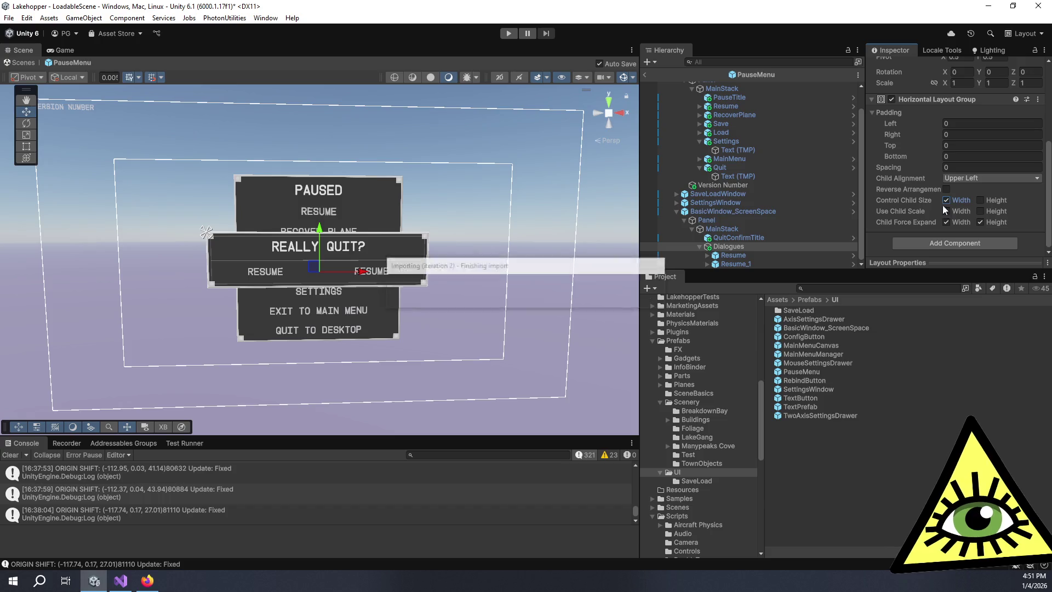
- Rename the two Dialogues buttons to Quit and Cancel
click(765, 253)
click(775, 251)
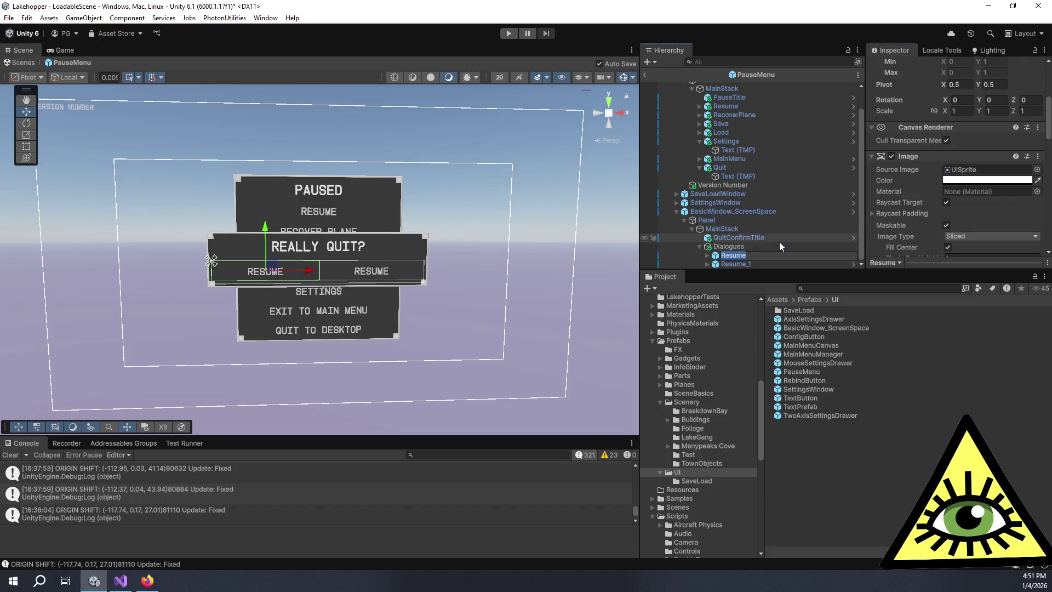
text(Yes)
key(BackSpace)
key(BackSpace)
key(BackSpace)
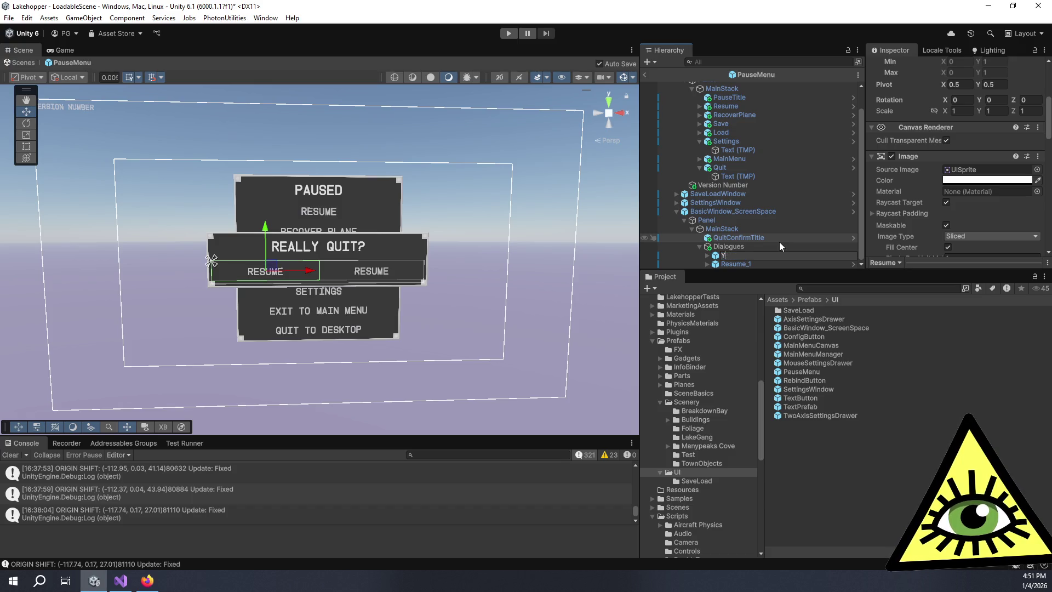
text(Quit)
key(Return)
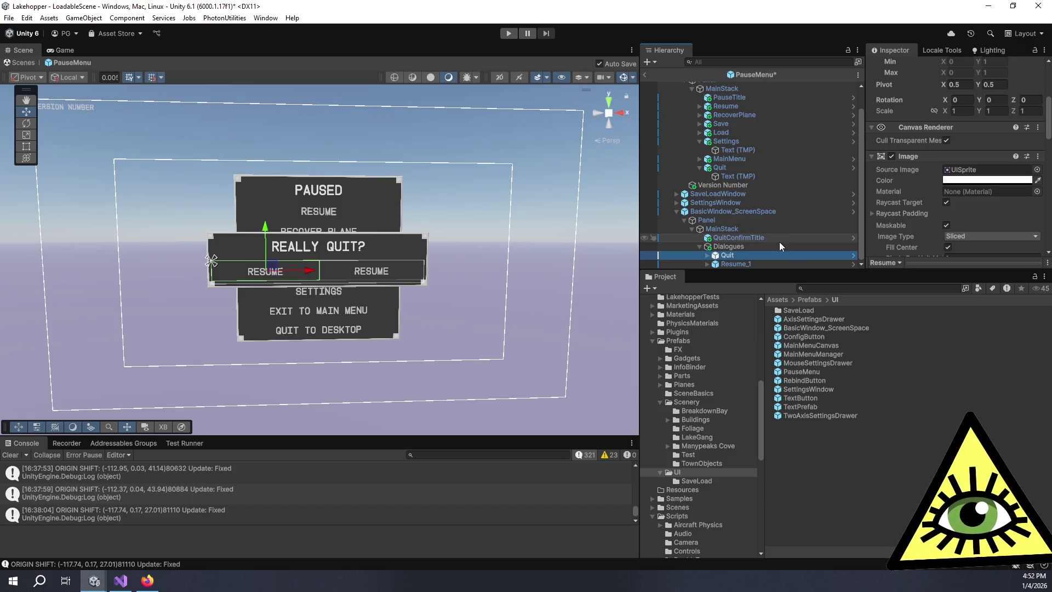
click(755, 264)
click(757, 264)
text(Cancel)
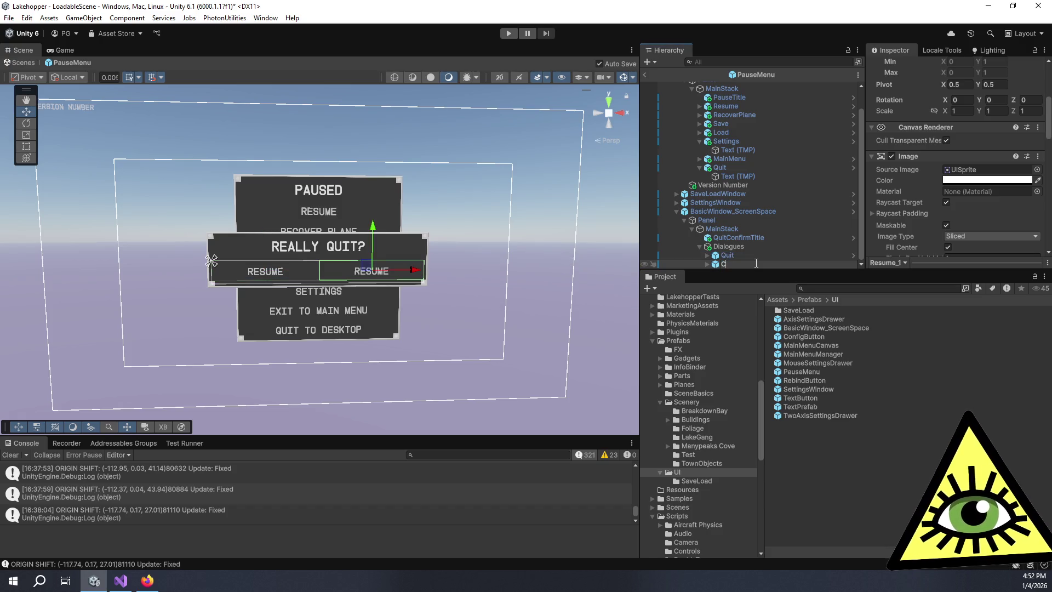
key(Return)
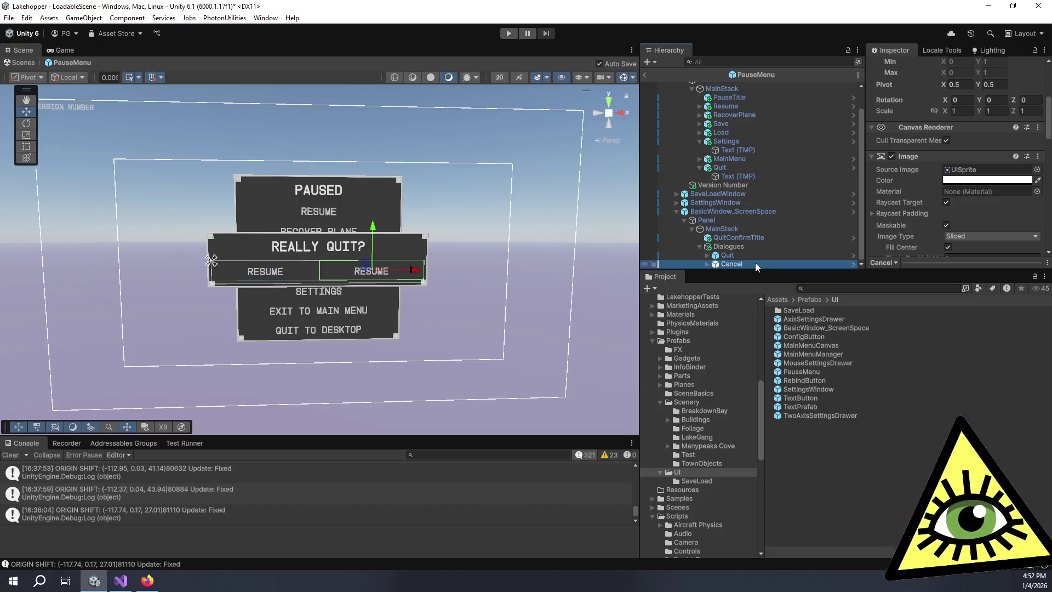
- Expand the Quit button and select its Text (TMP) label
click(734, 247)
click(736, 254)
scroll(972, 134, down, 10)
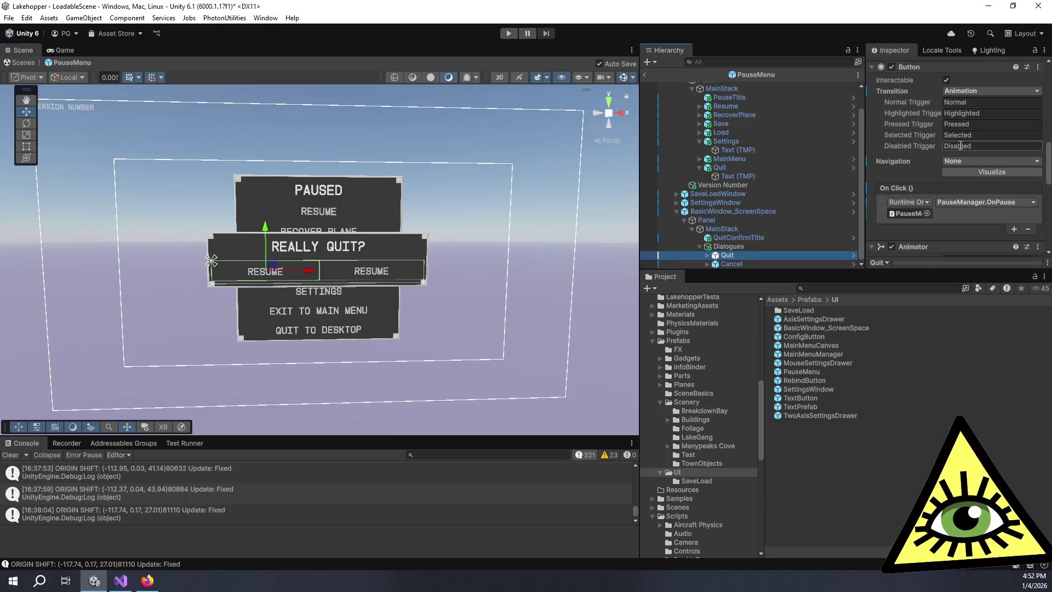
click(706, 257)
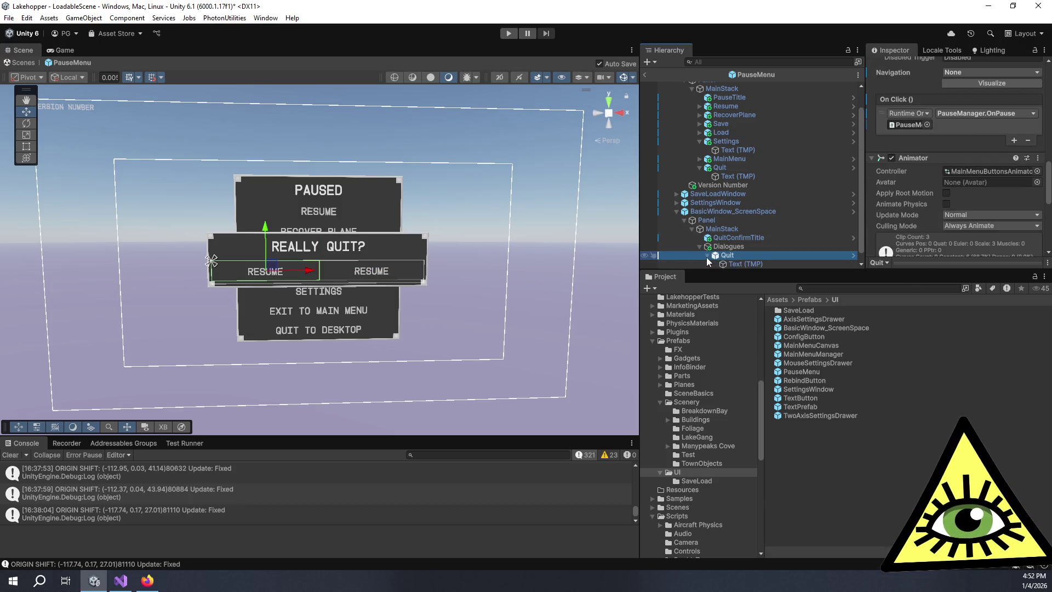
click(728, 253)
scroll(945, 194, down, 5)
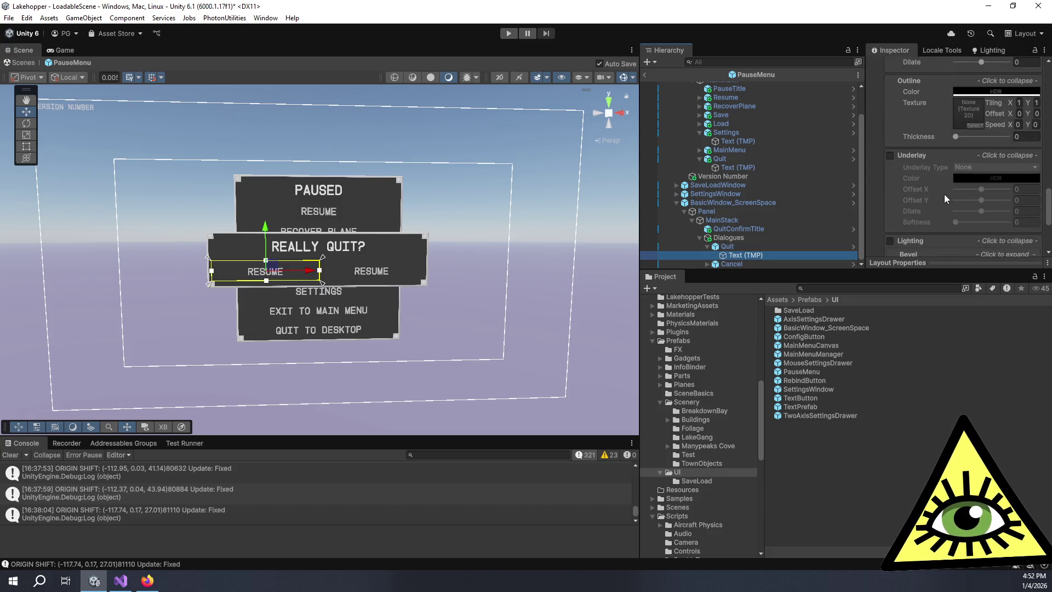
- Change the button labels' Text Input from Resume to 'Quit' and 'Cancel'
scroll(945, 196, up, 10)
scroll(946, 193, up, 3)
click(944, 183)
text(Quit)
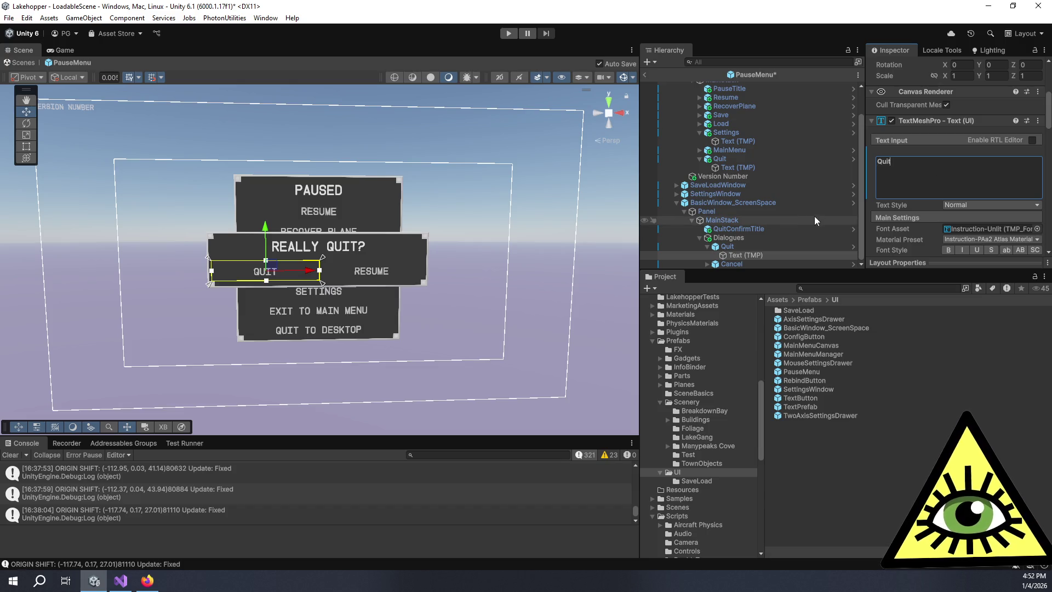
click(758, 264)
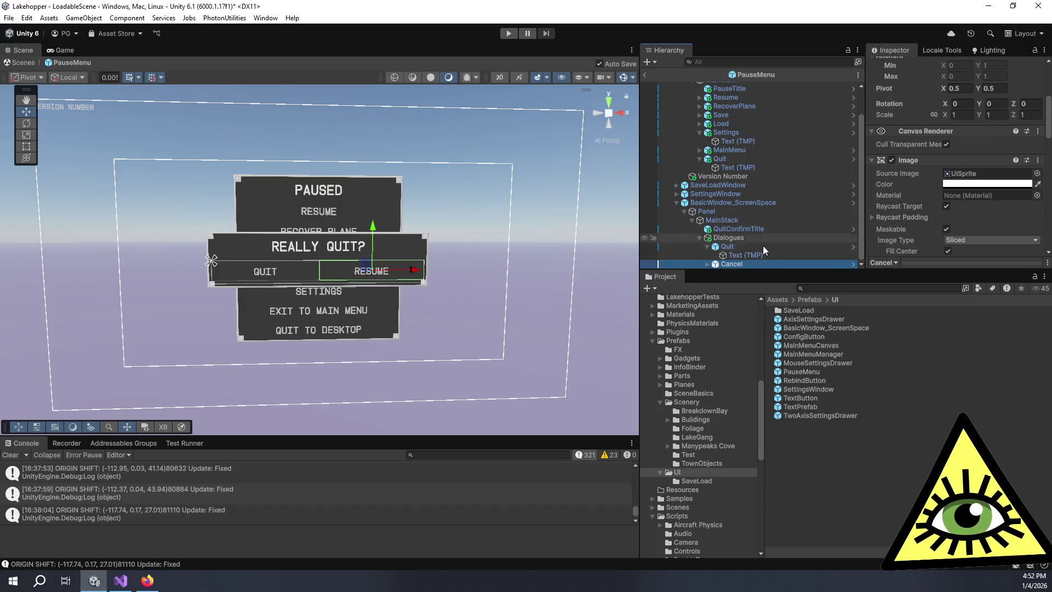
click(707, 265)
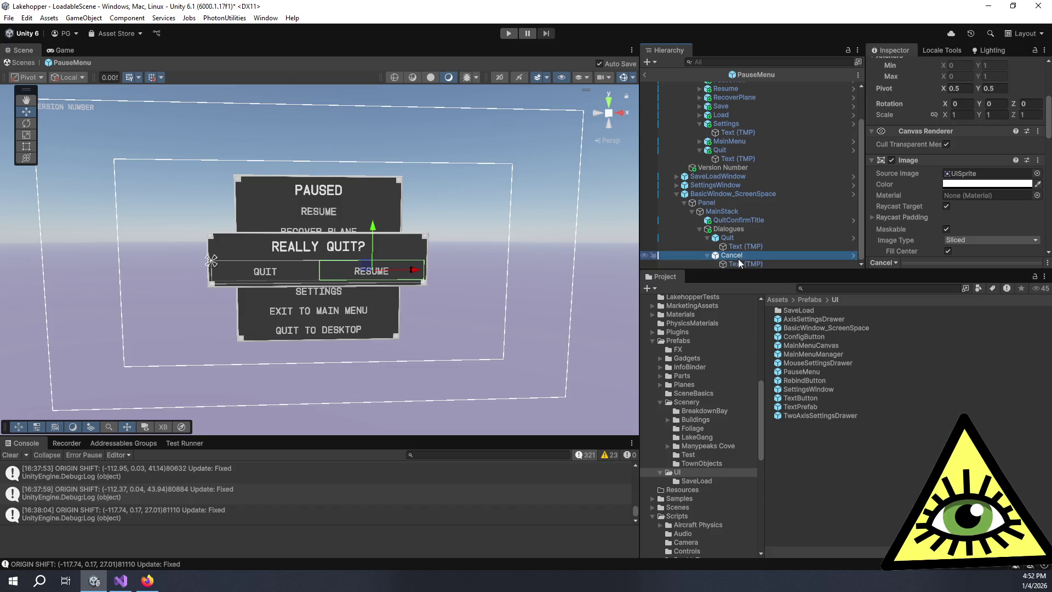
click(743, 264)
click(938, 167)
text(Cancel)
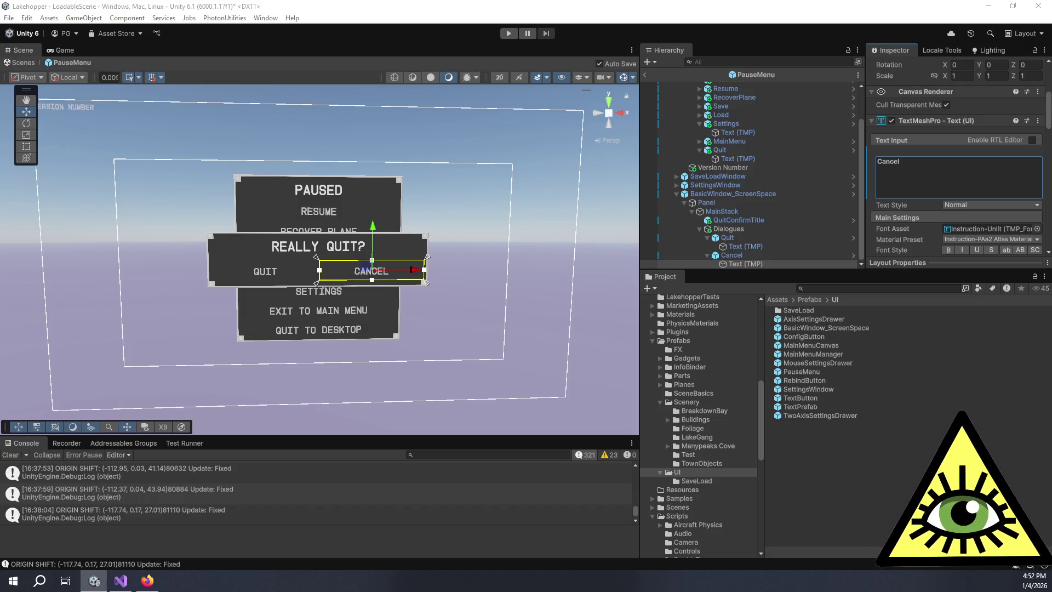
click(969, 172)
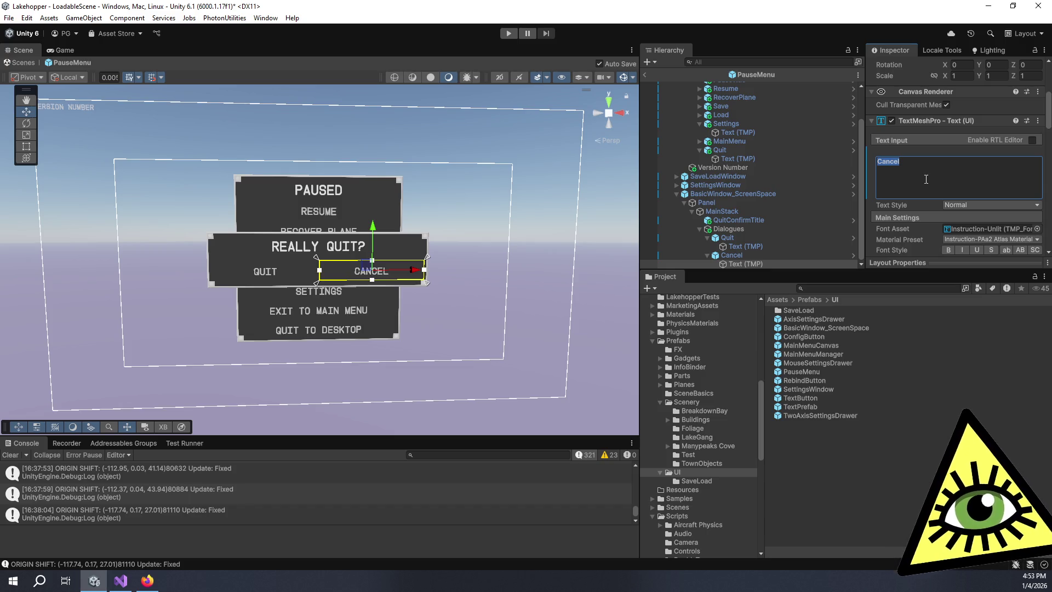
- Collapse the Quit button's children and review the Dialogues row
click(722, 238)
click(707, 256)
click(707, 247)
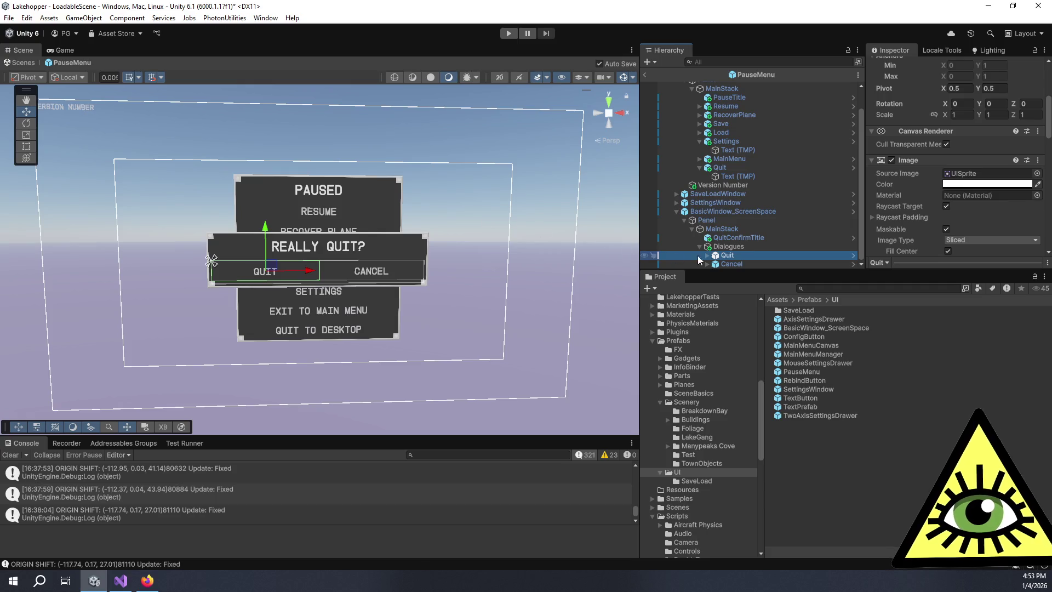
click(748, 245)
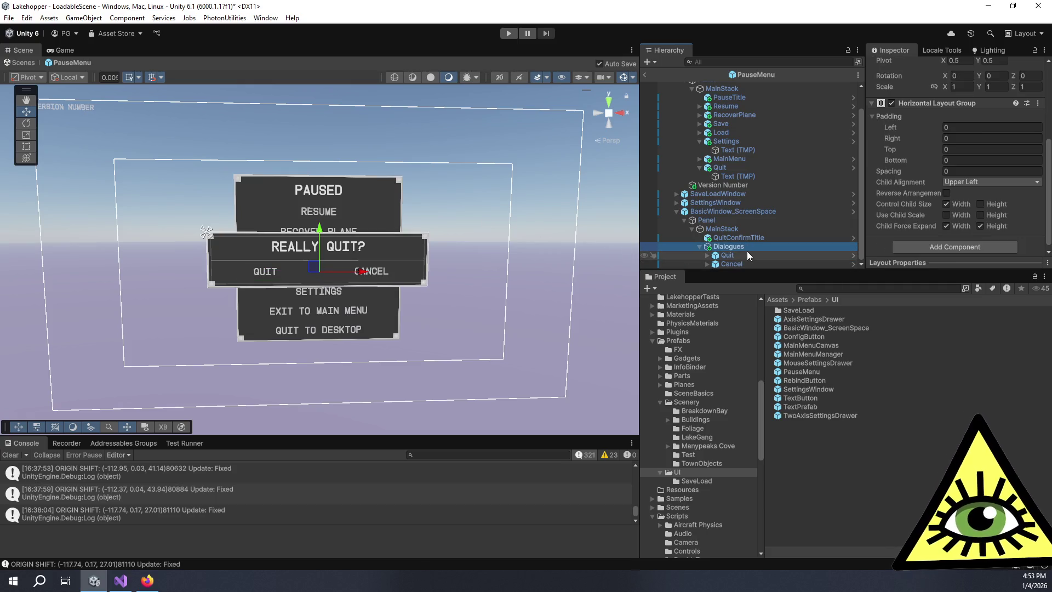
click(747, 253)
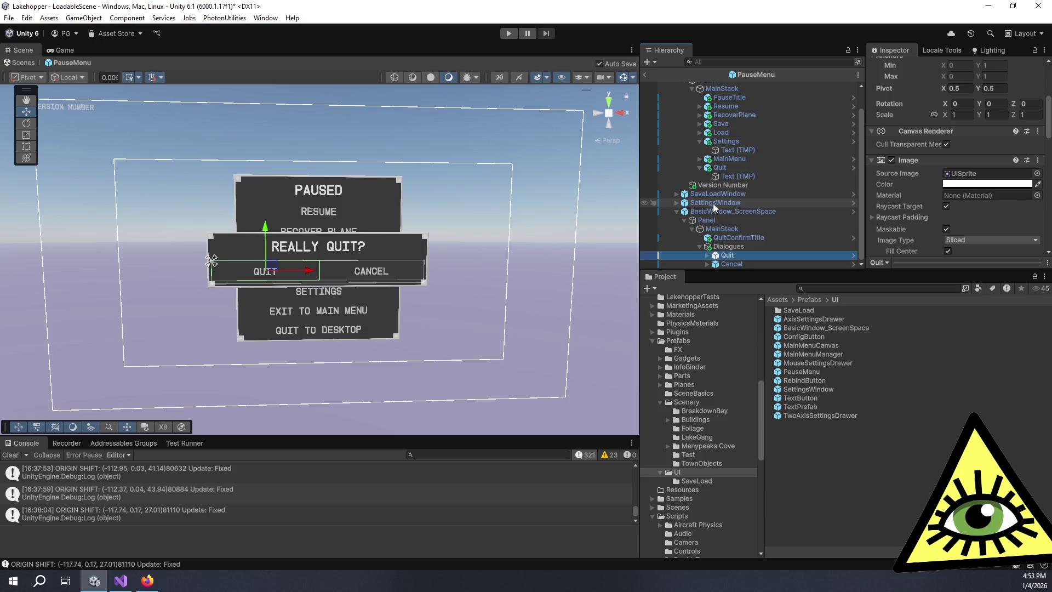
- Rename BasicWindow_ScreenSpace to QuitWindow and switch to Visual Studio
click(722, 214)
click(725, 214)
text(Quit)
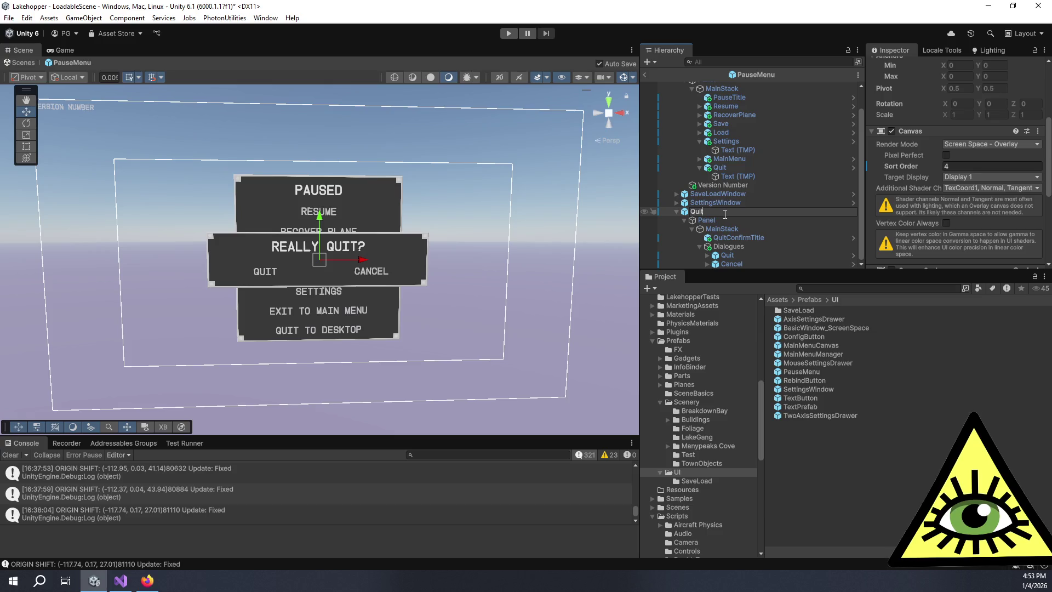
text(Window)
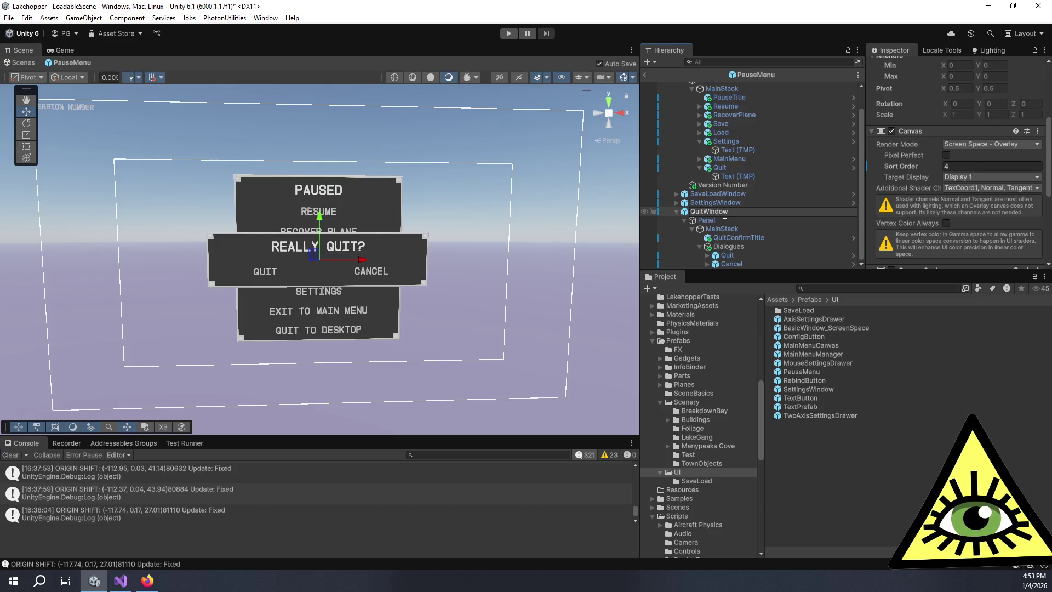
key(Return)
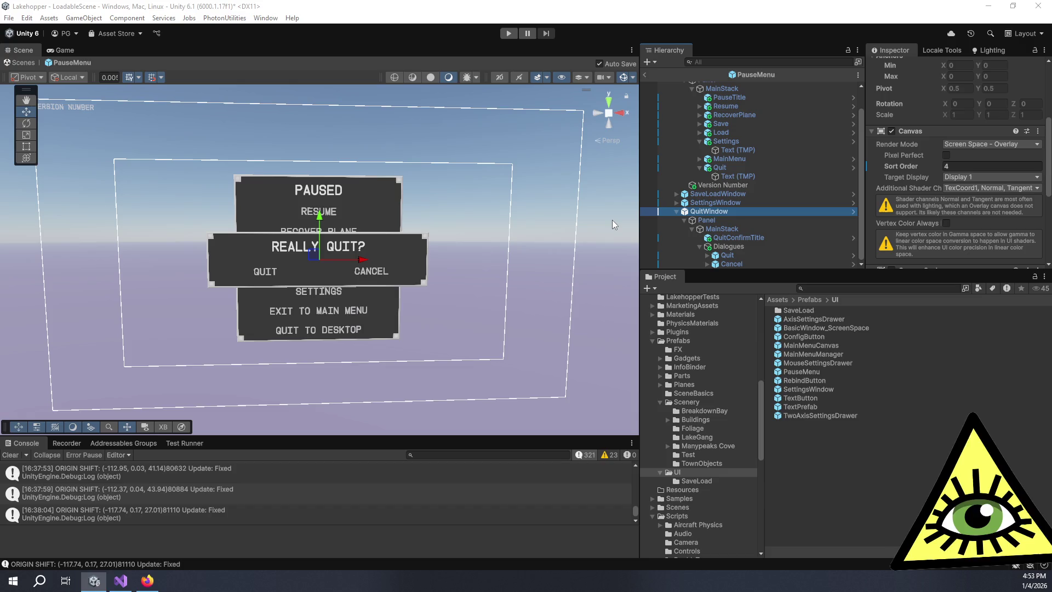
key(alt+Tab)
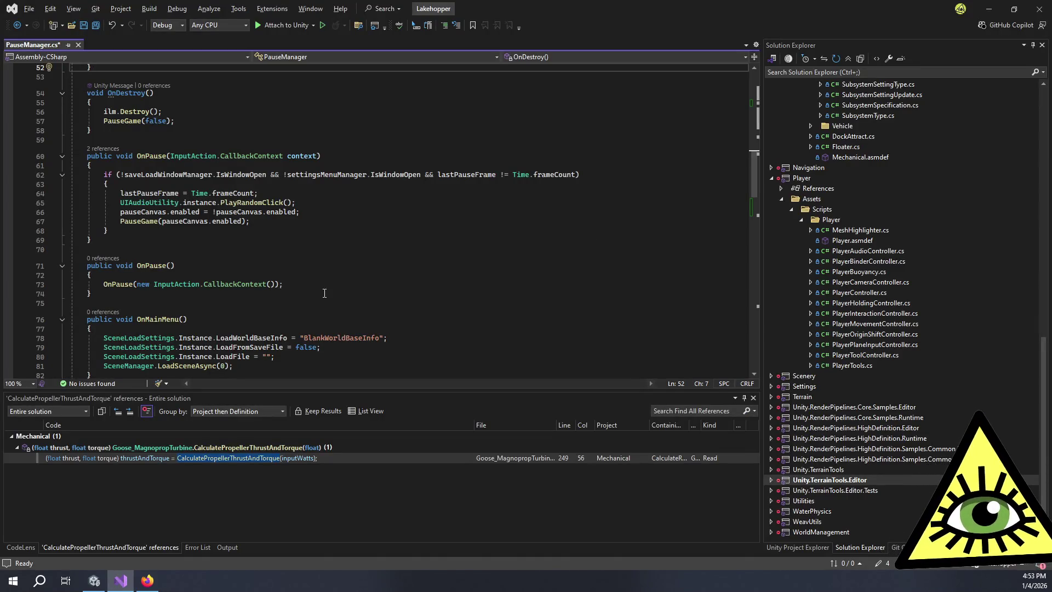
- Write an empty public void OnReturnMainMenuOpen() method with braces after OnQuitConfirmClose
scroll(197, 238, down, 6)
click(137, 314)
key(Return)
key(Return)
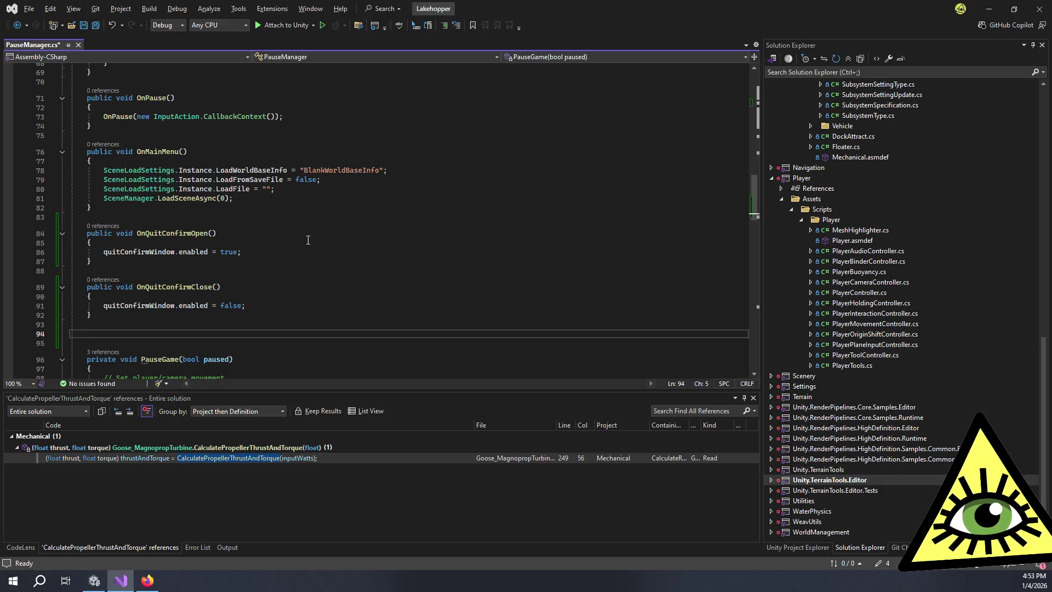
text(public void OnReturnMan)
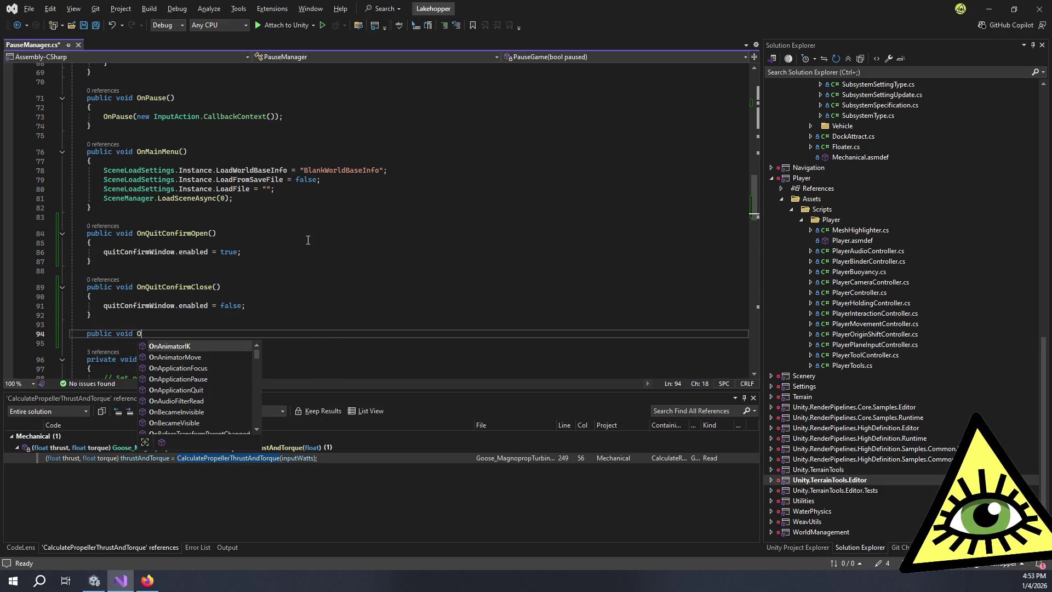
key(BackSpace)
key(BackSpace)
text(ainMenu())
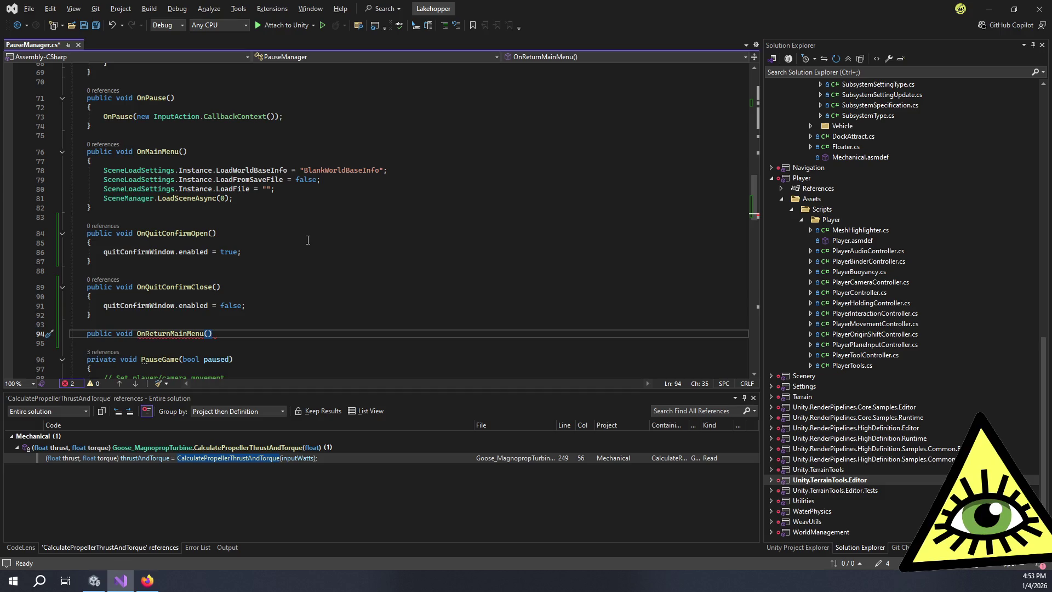
key(Return)
text({)
key(Return)
key(Up)
key(Up)
key(End)
key(Left)
key(Left)
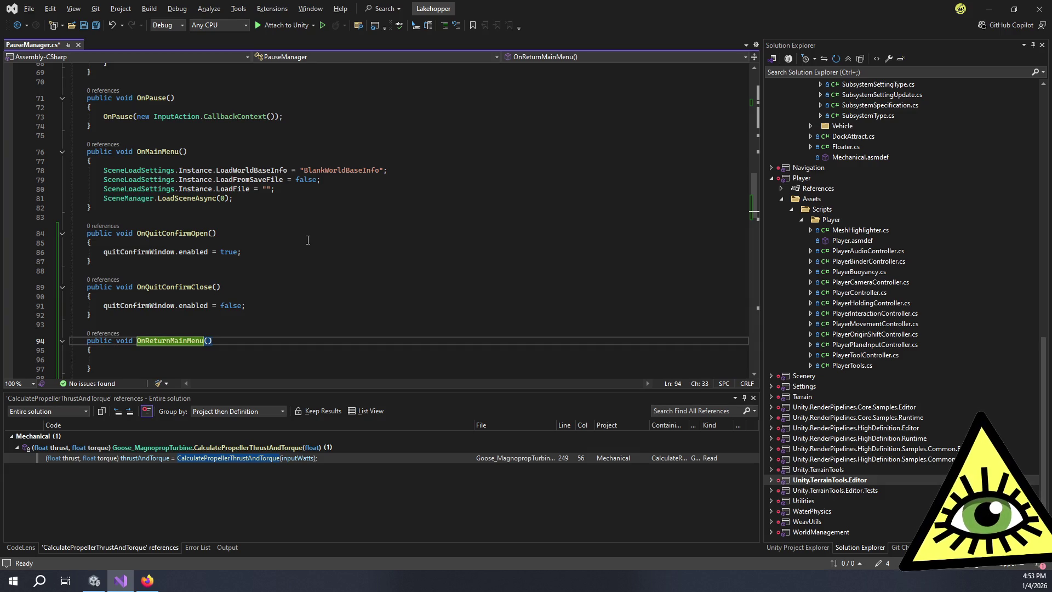
text(Open)
key(Down)
key(Down)
key(Down)
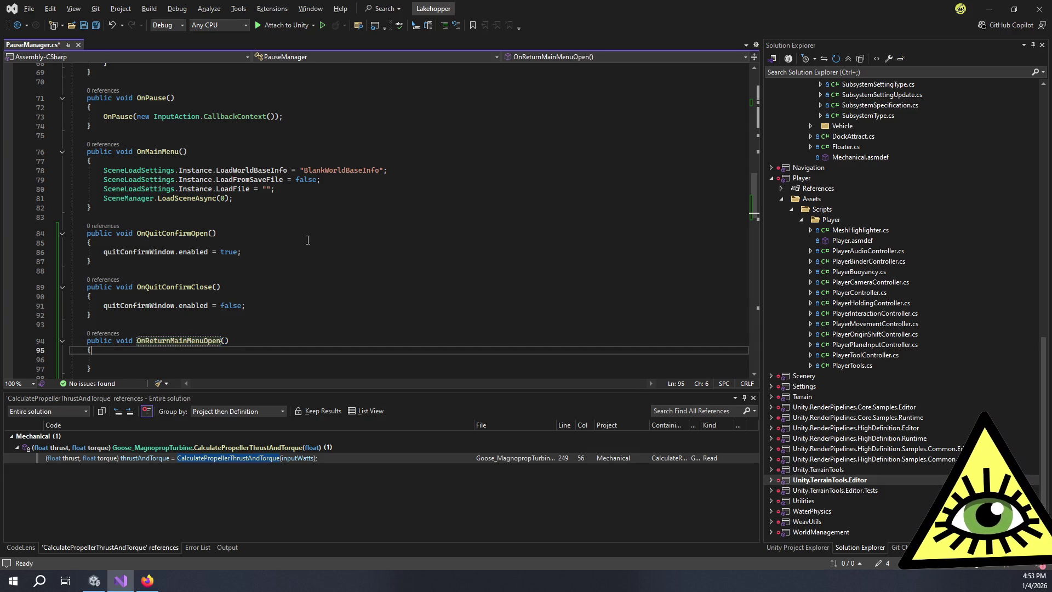
- Move OnReturnMainMenuOpen above OnQuitConfirmClose and tidy the blank lines around it
key(shift+Up)
key(shift+Up)
key(shift+Up)
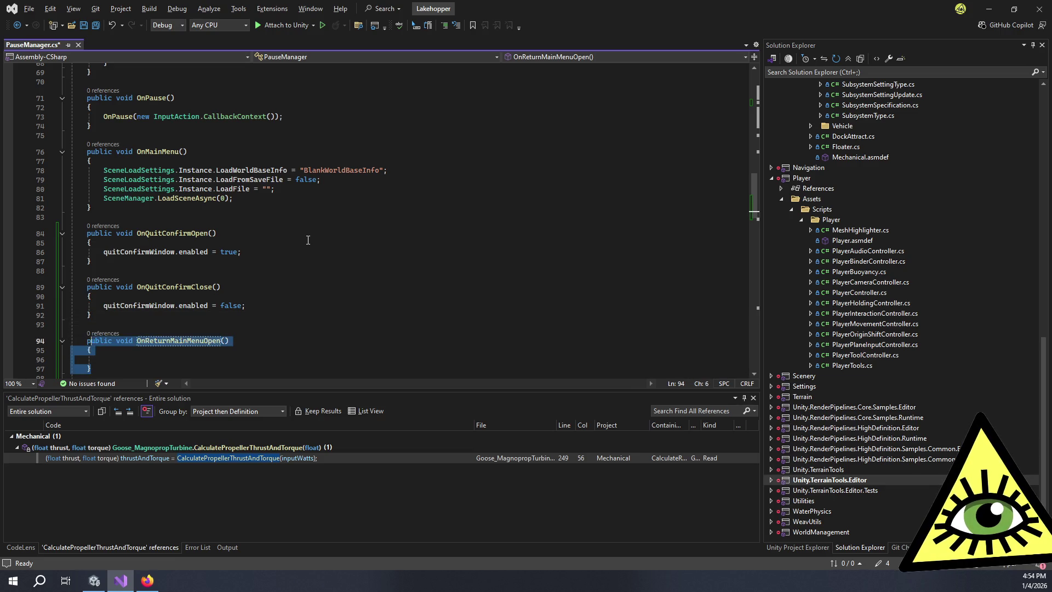
key(alt+Up)
key(alt+Up)
key(alt+Up)
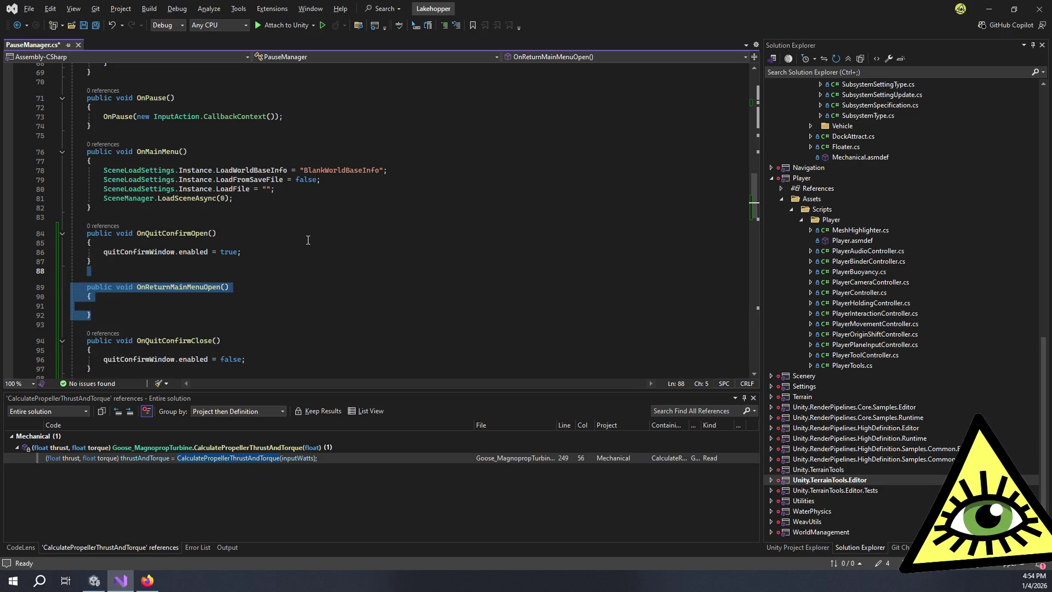
key(alt+Up)
key(alt+Down)
key(Right)
key(Up)
key(Up)
key(Up)
key(BackSpace)
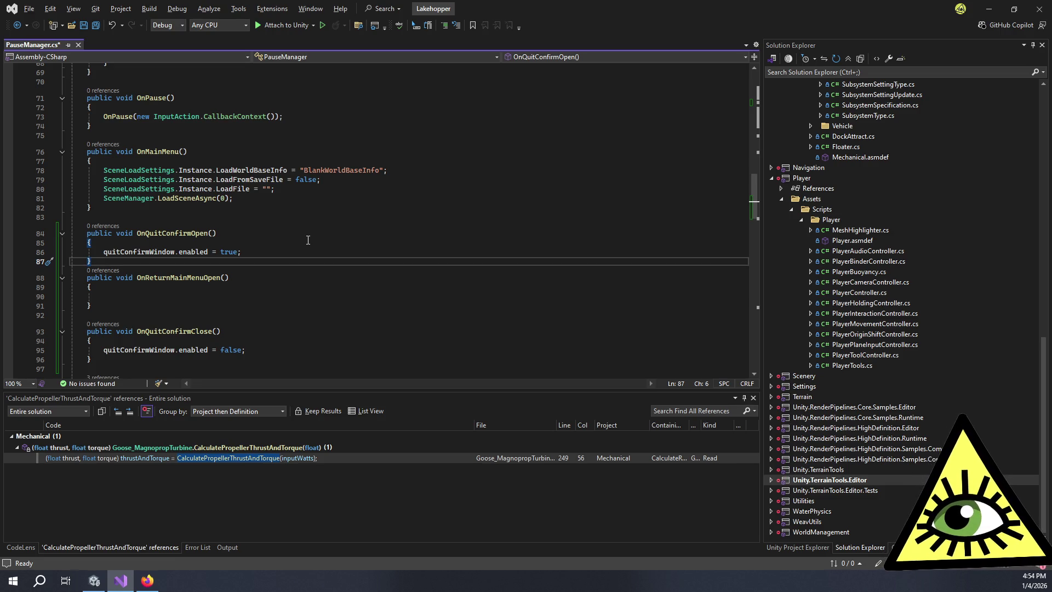
key(Return)
key(Down)
key(Down)
key(Down)
scroll(308, 240, down, 1)
key(Down)
key(Down)
key(Down)
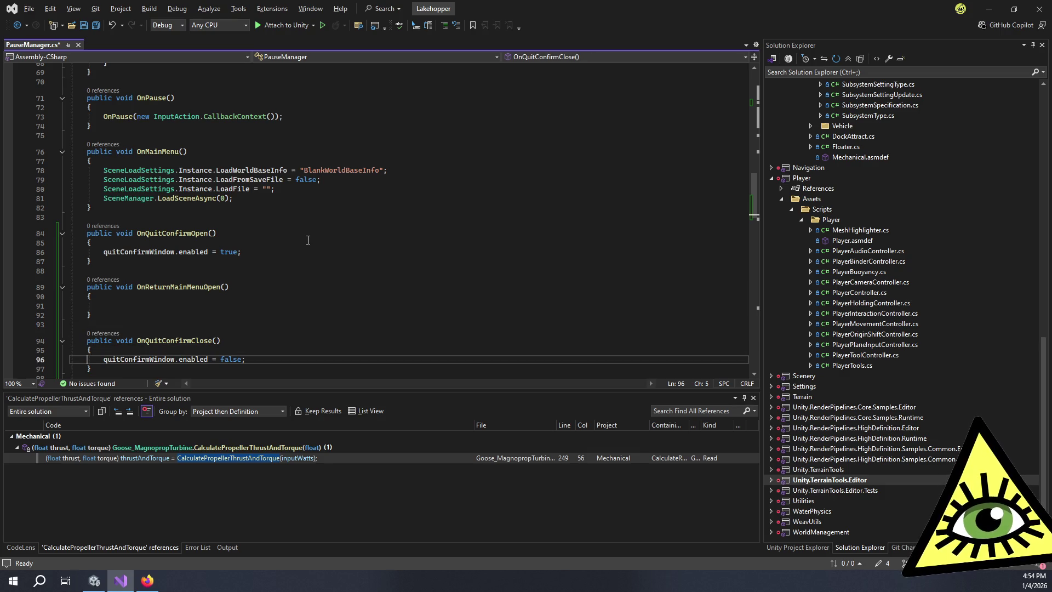
key(Down)
key(Down)
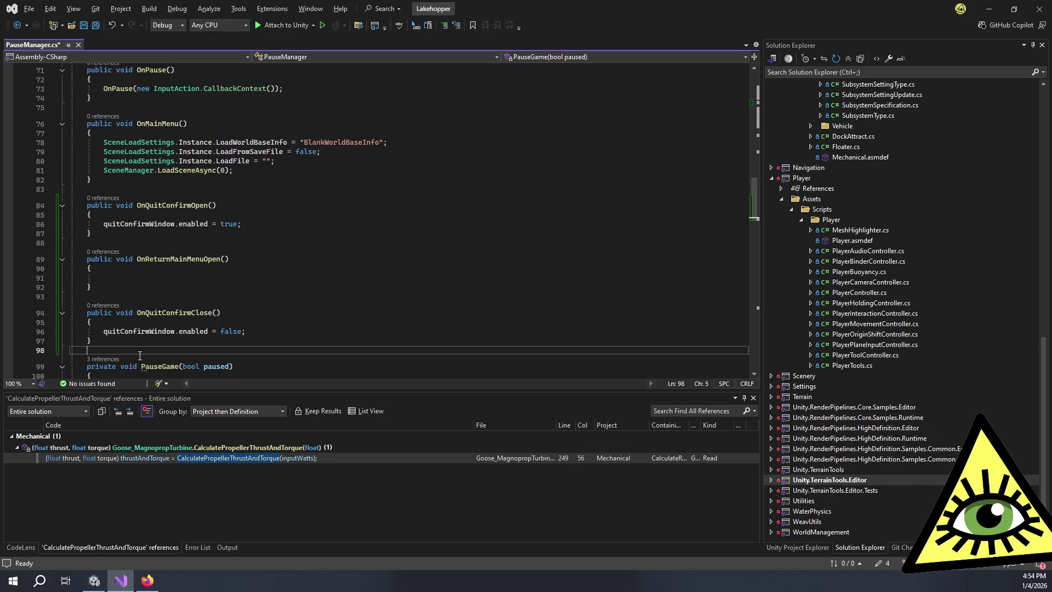
- Place the cursor in the OnReturnMainMenuOpen body, then after the quit window enable line
click(169, 323)
click(199, 278)
click(201, 287)
click(198, 278)
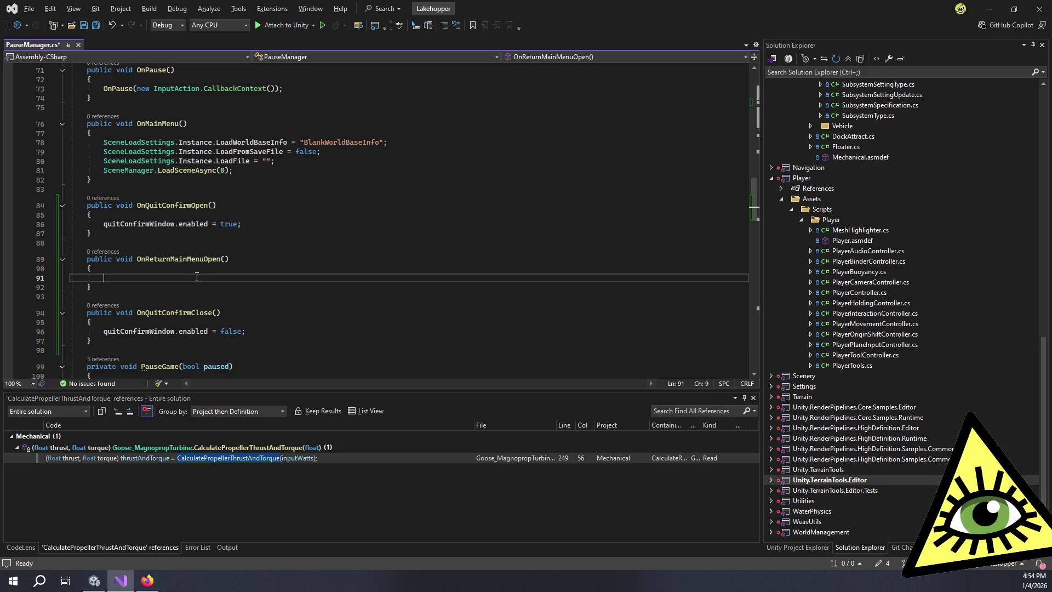
click(194, 268)
click(206, 278)
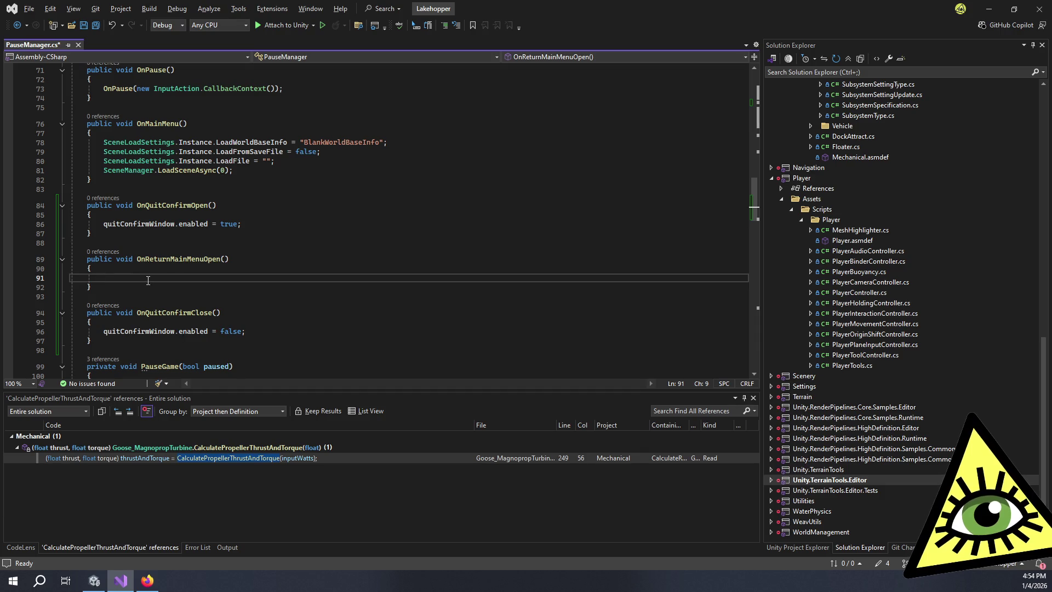
click(290, 224)
scroll(297, 208, up, 18)
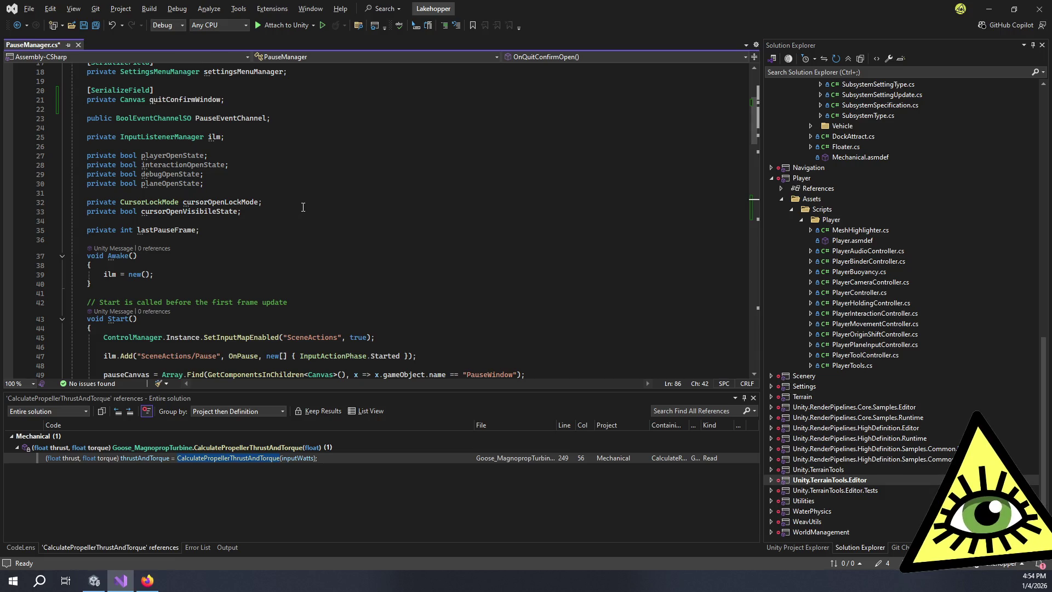
- Add a [SerializeField] private TextMeshProUGUI _quitTitle field below quitConfirmWindow
scroll(291, 228, up, 6)
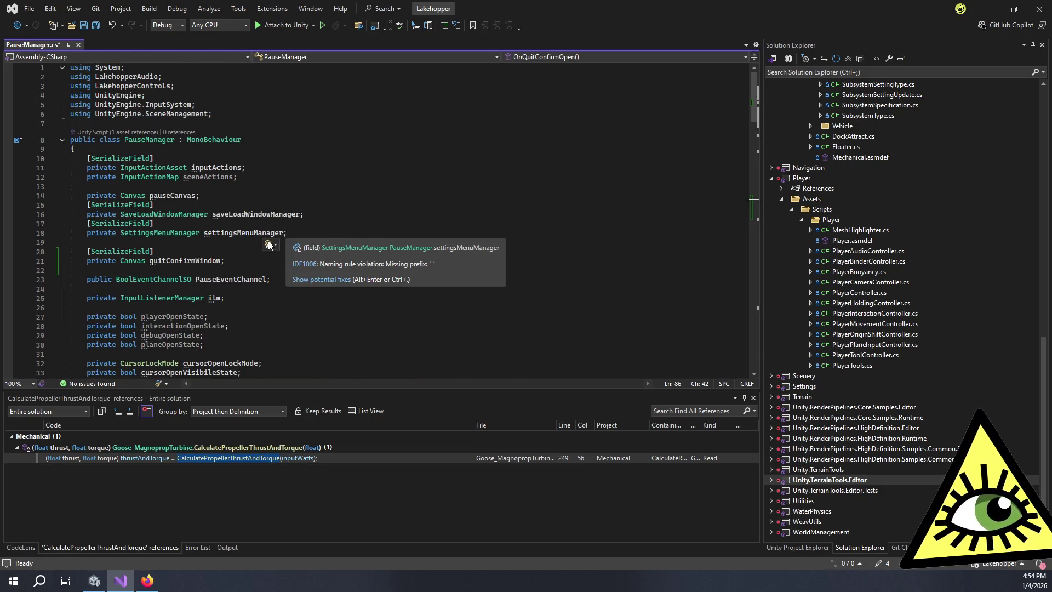
scroll(207, 217, down, 3)
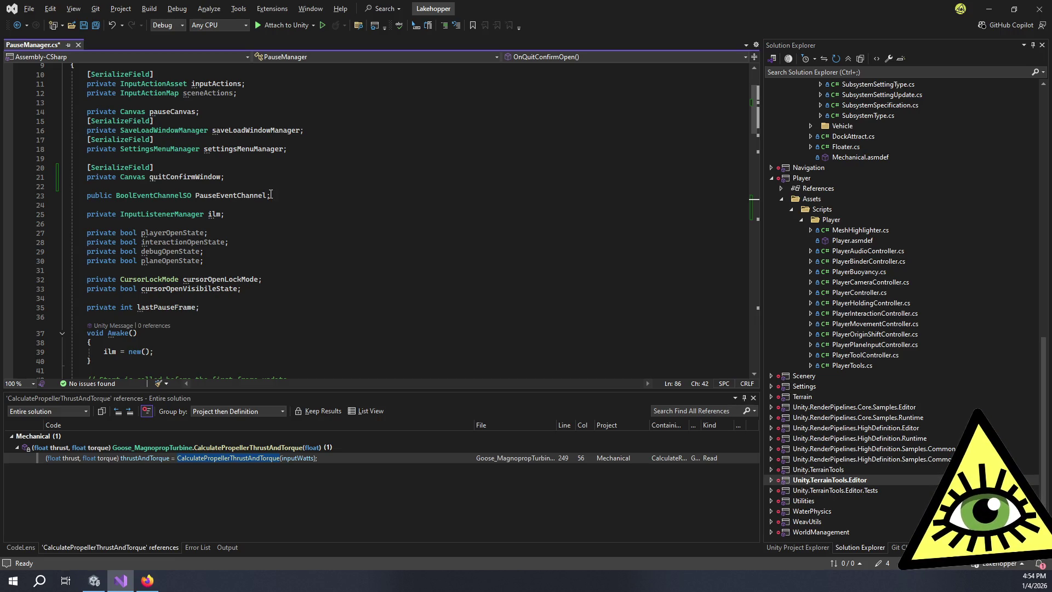
click(250, 184)
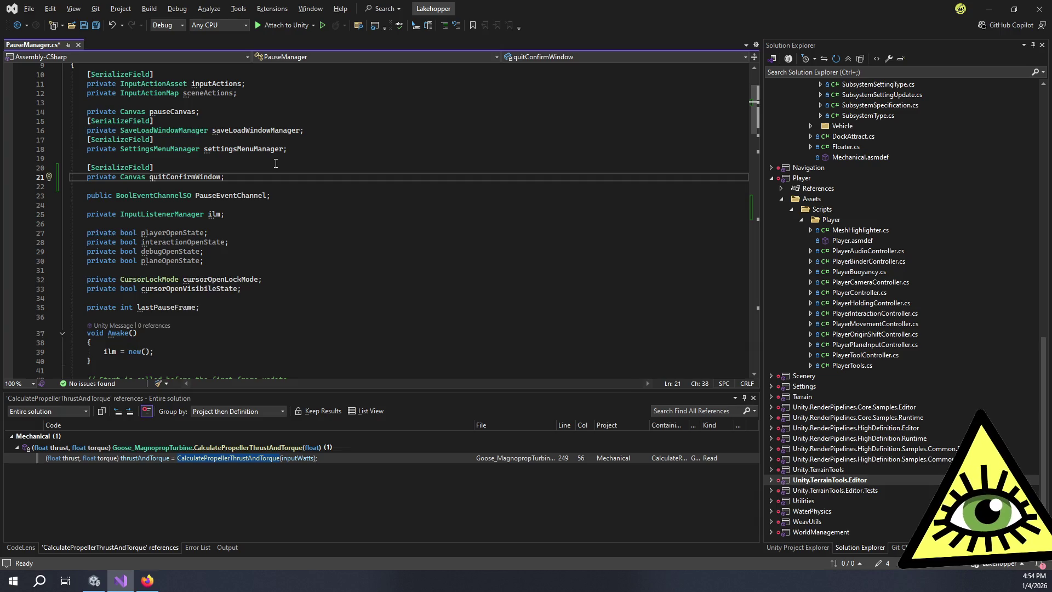
key(Return)
text([SerializeField)
key(Tab)
key(End)
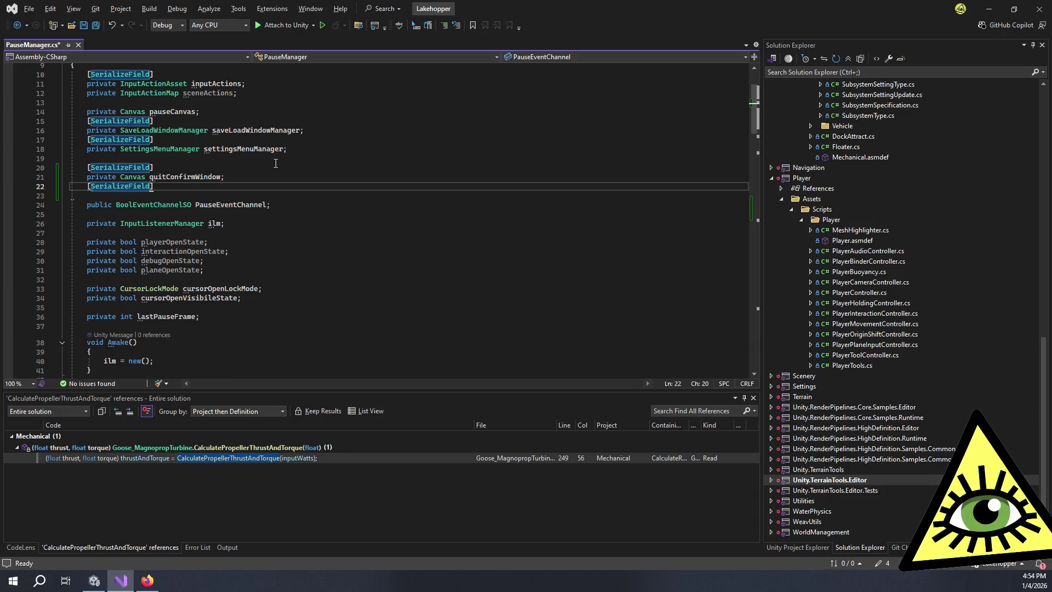
key(Return)
text(priv)
key(Tab)
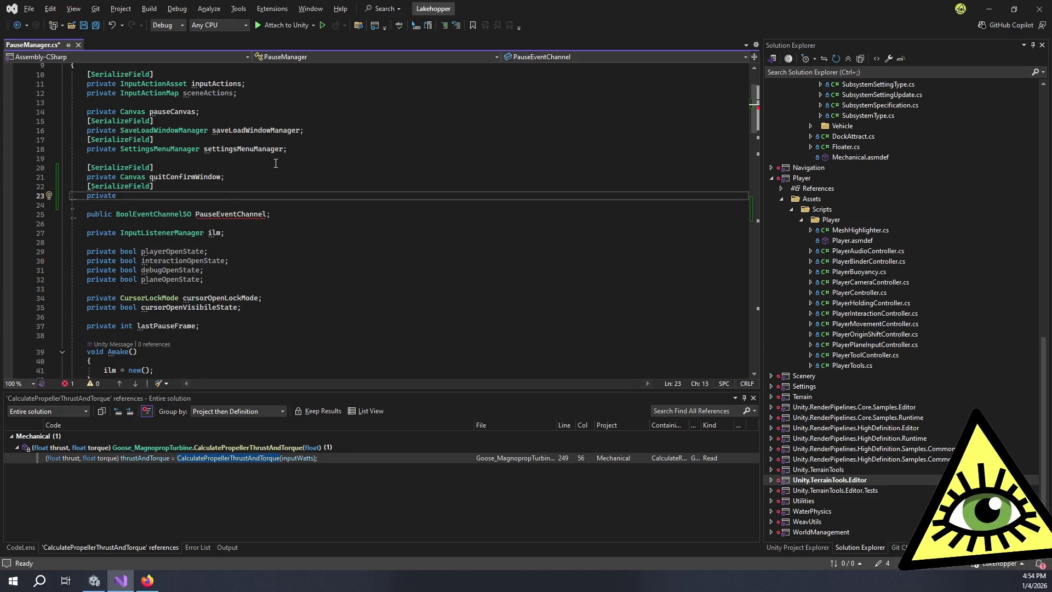
text(TextMes)
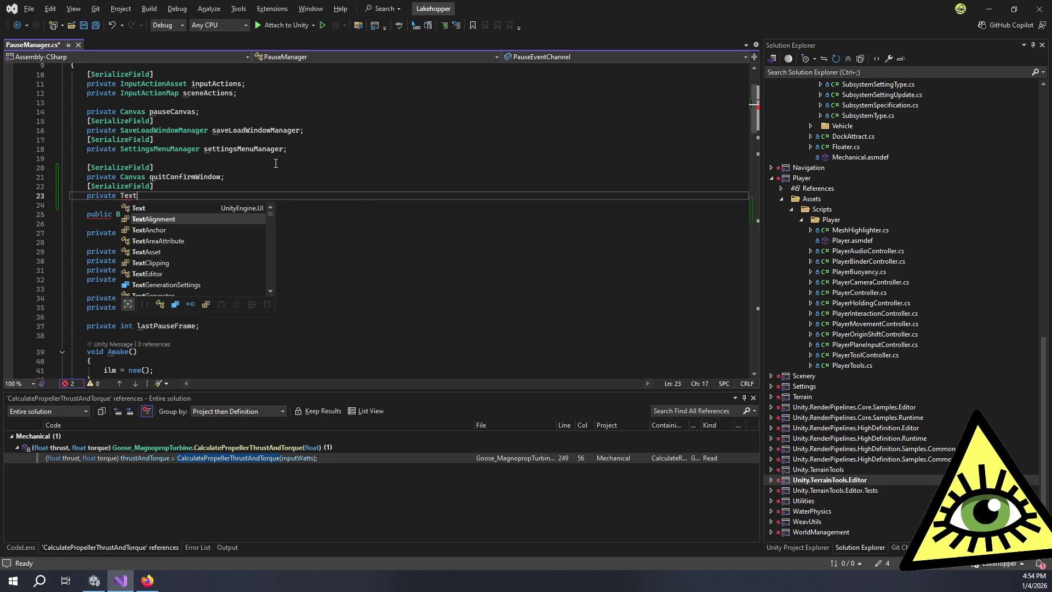
key(Down)
key(Down)
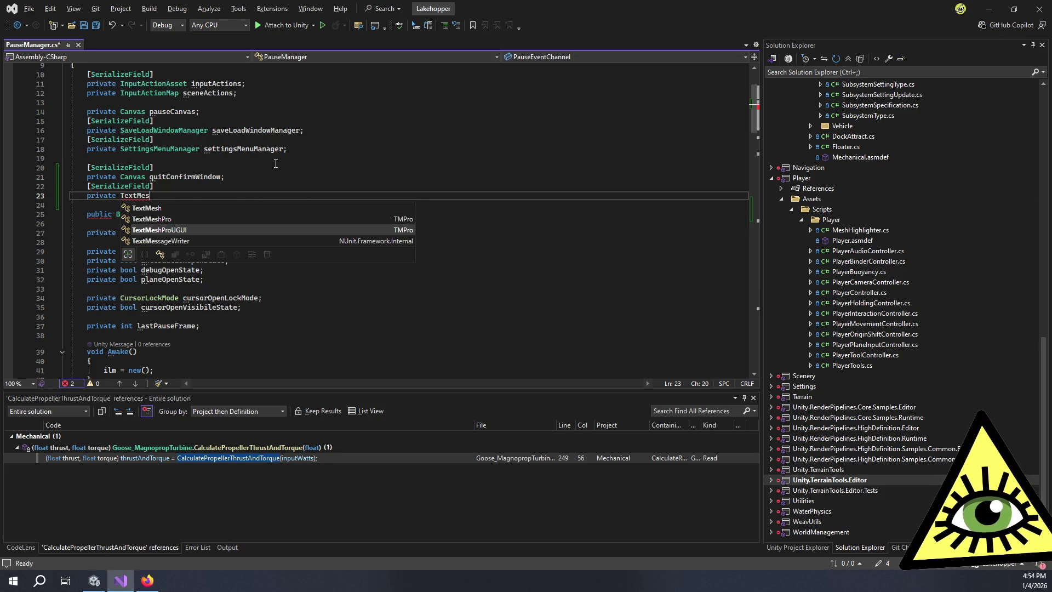
key(Tab)
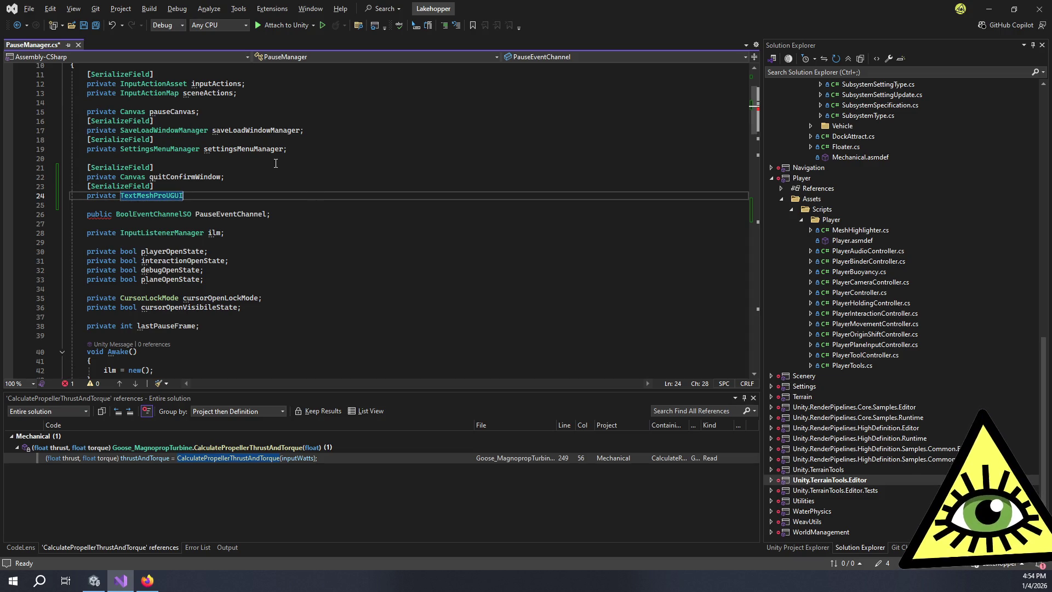
text(quit)
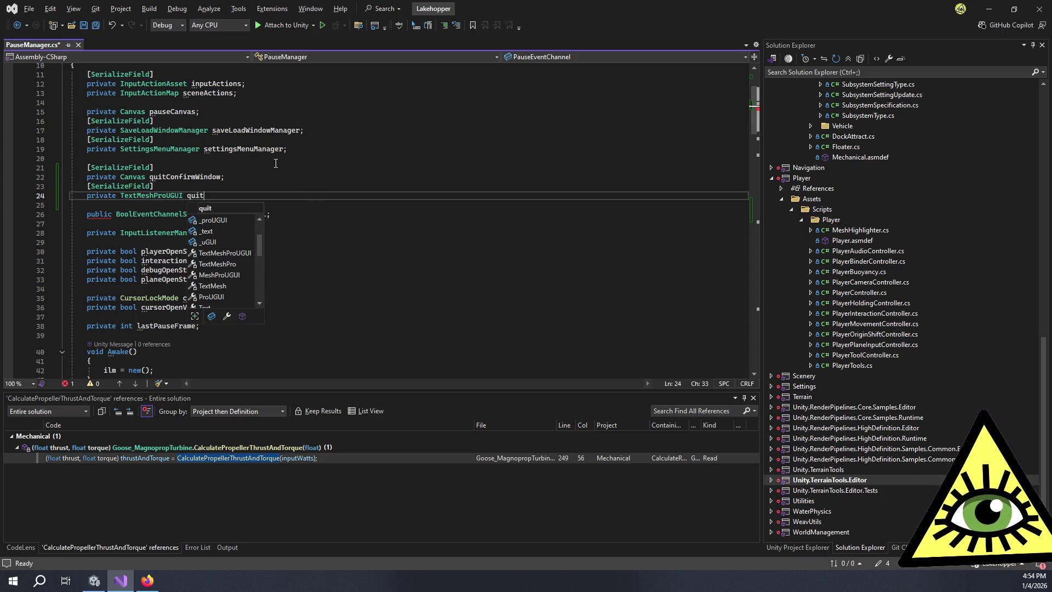
text(Title;)
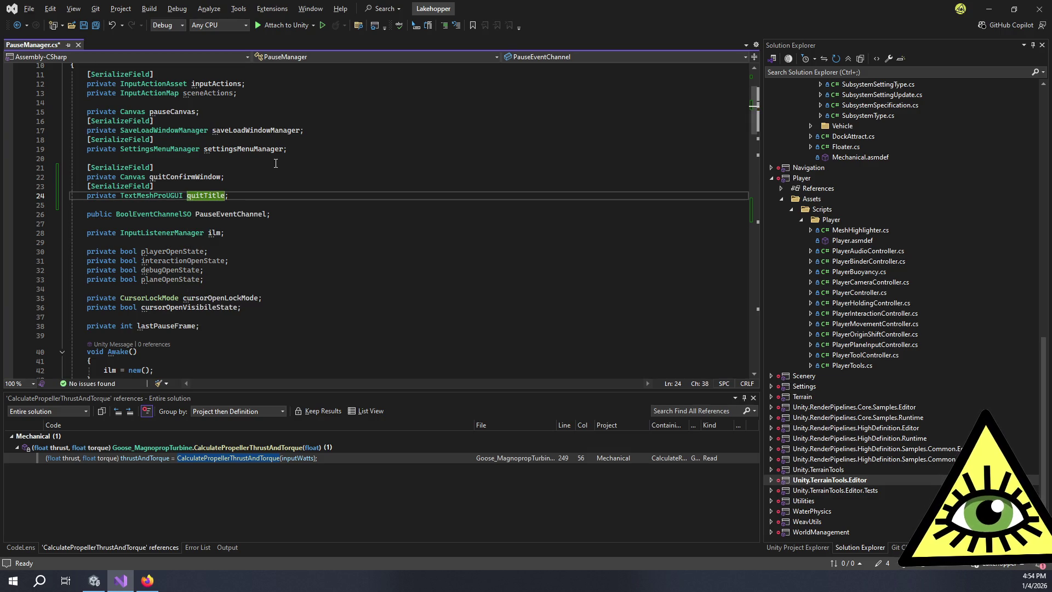
key(ctrl+Left)
text(_)
- Rename quitConfirmWindow to _quitConfirmWindow everywhere using Ctrl+R
key(Up)
key(Up)
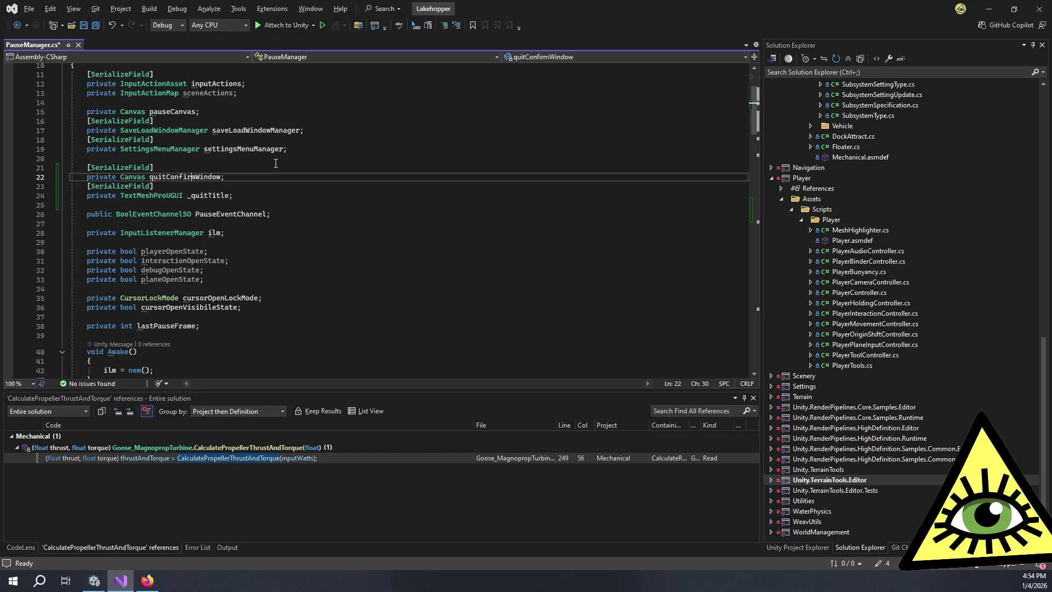
key(ctrl+r)
key(ctrl+r)
key(Home)
text(_)
key(Return)
- Add a [SerializeField] private Button _quitButton field below _quitTitle
click(262, 199)
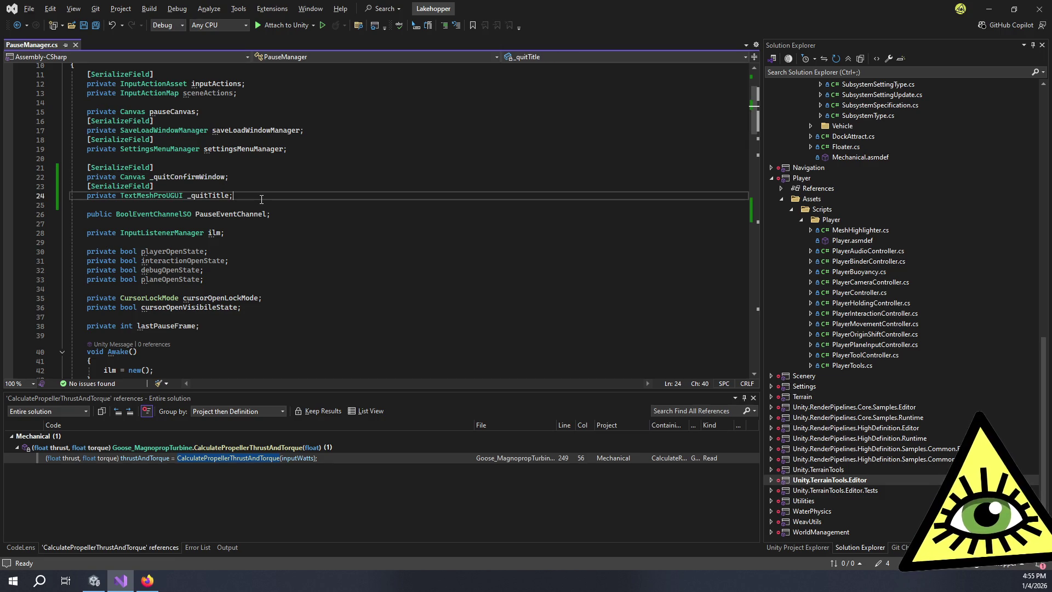
key(Return)
text([Ser)
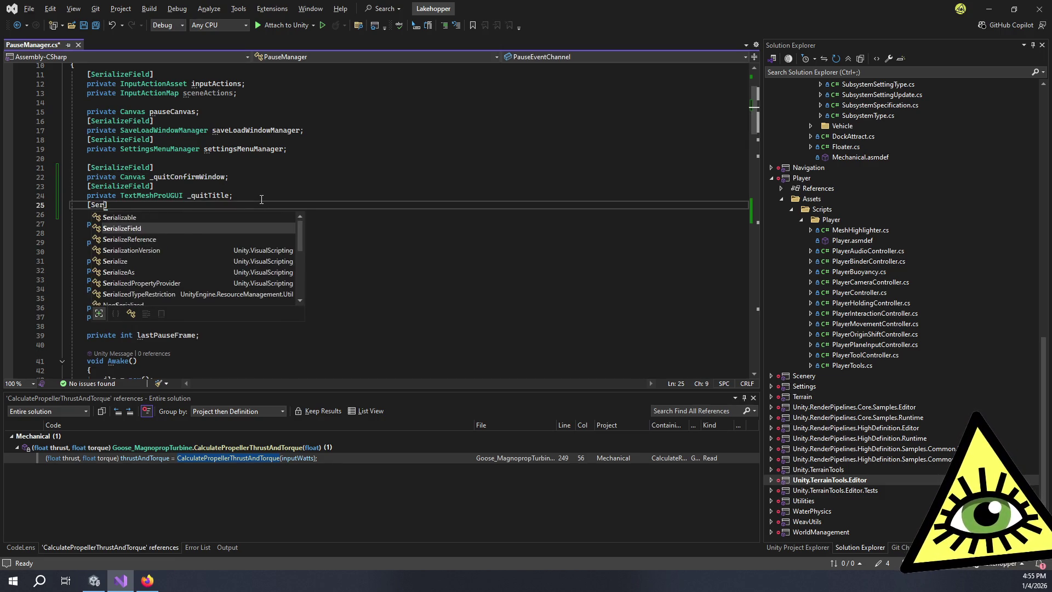
key(Tab)
key(Return)
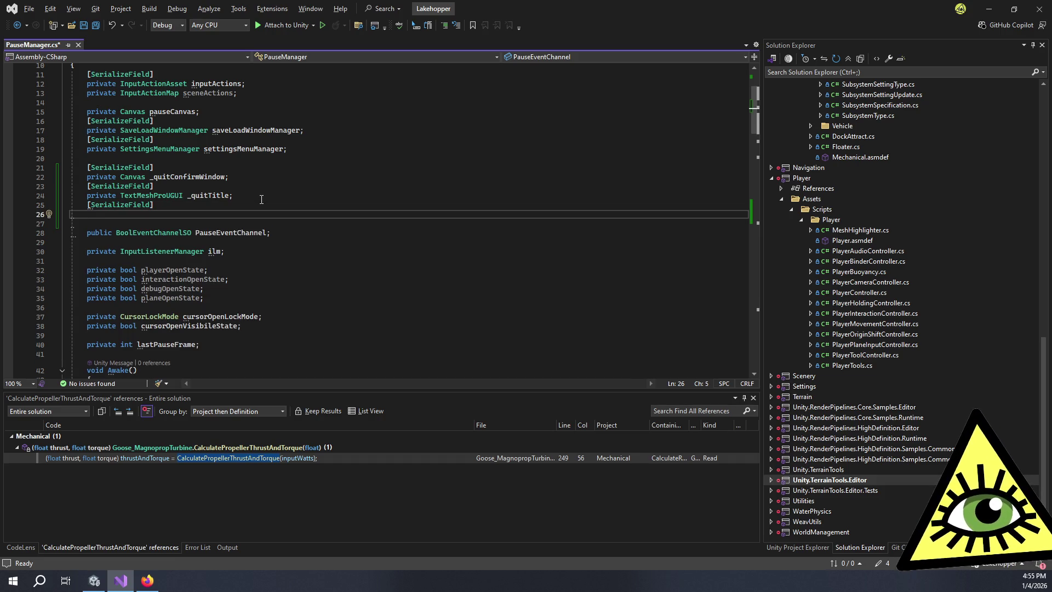
text(private)
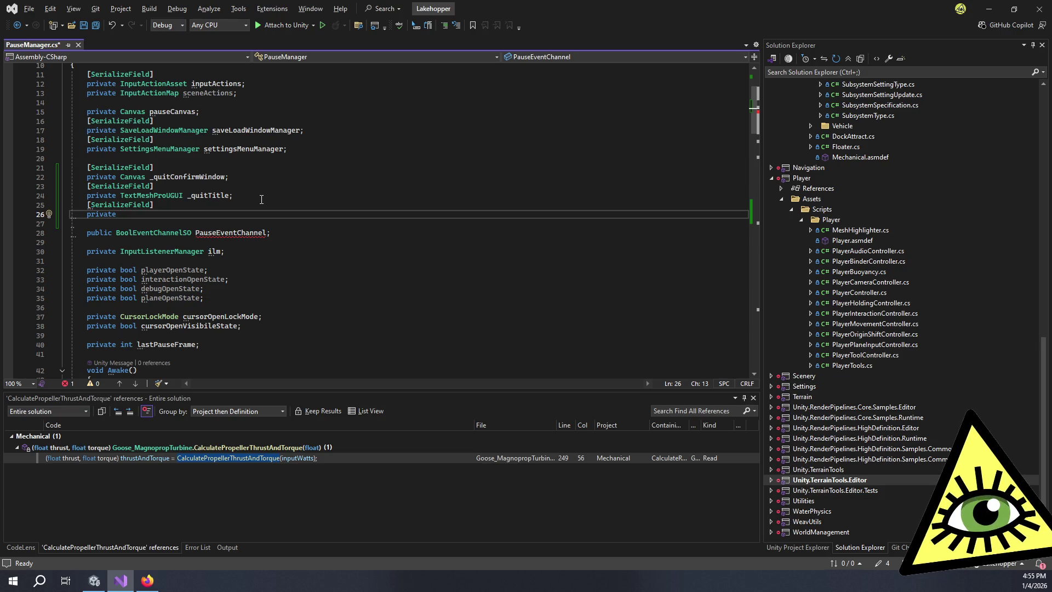
text(Button)
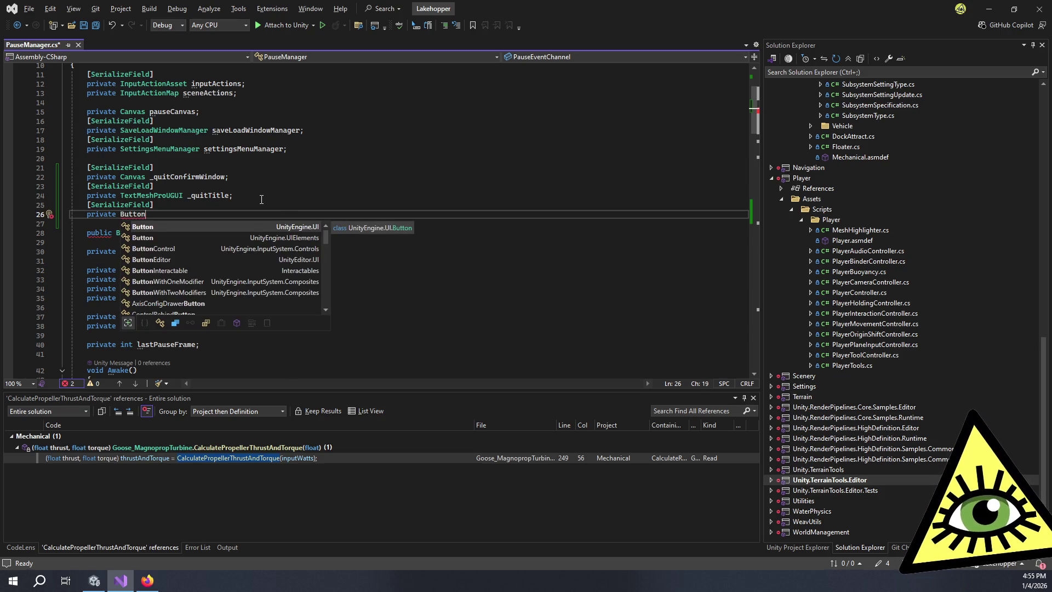
text( _quit)
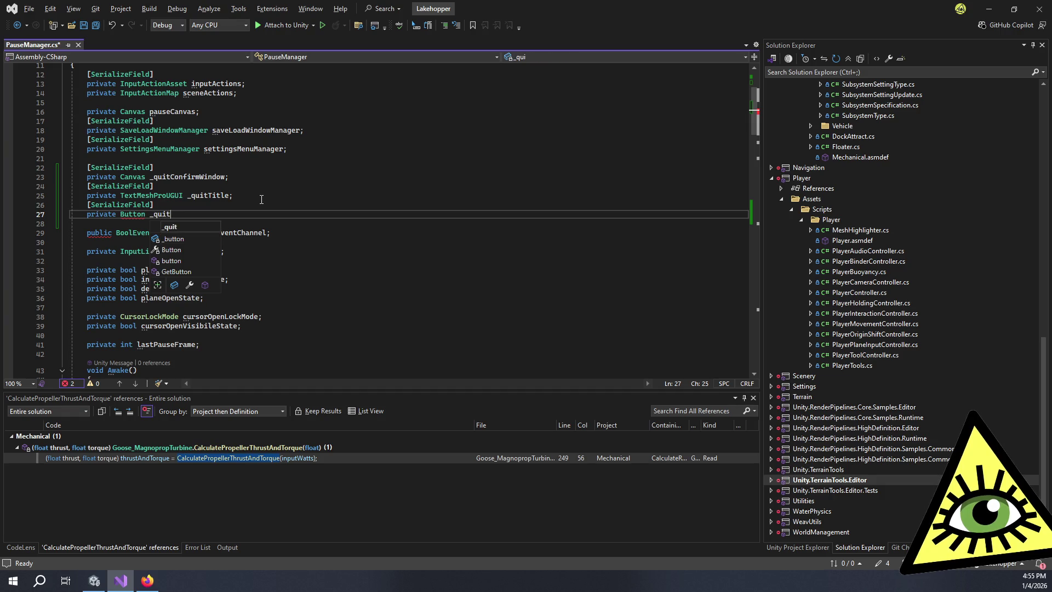
text(Button;)
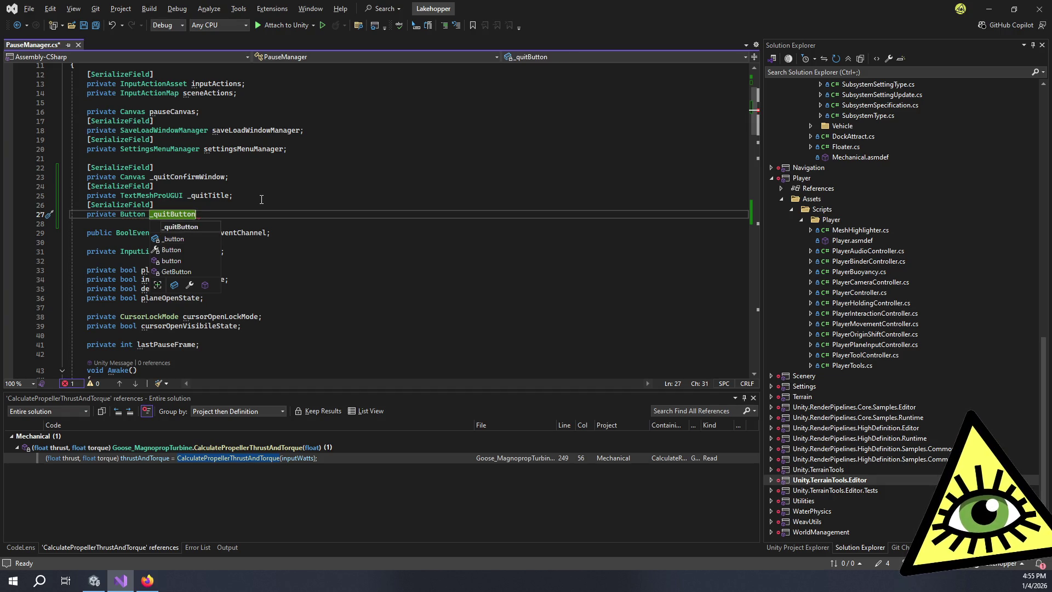
- In OnQuitConfirmOpen, add a line setting _quitTitle.text to "Quit To Desktop?"
click(261, 199)
scroll(301, 235, down, 12)
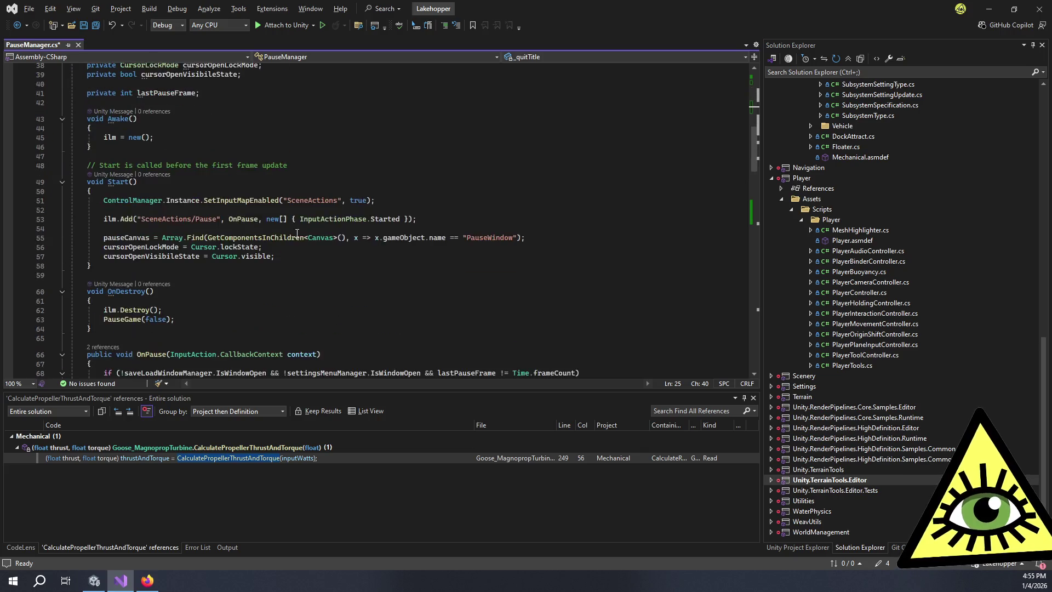
scroll(301, 236, down, 10)
click(281, 227)
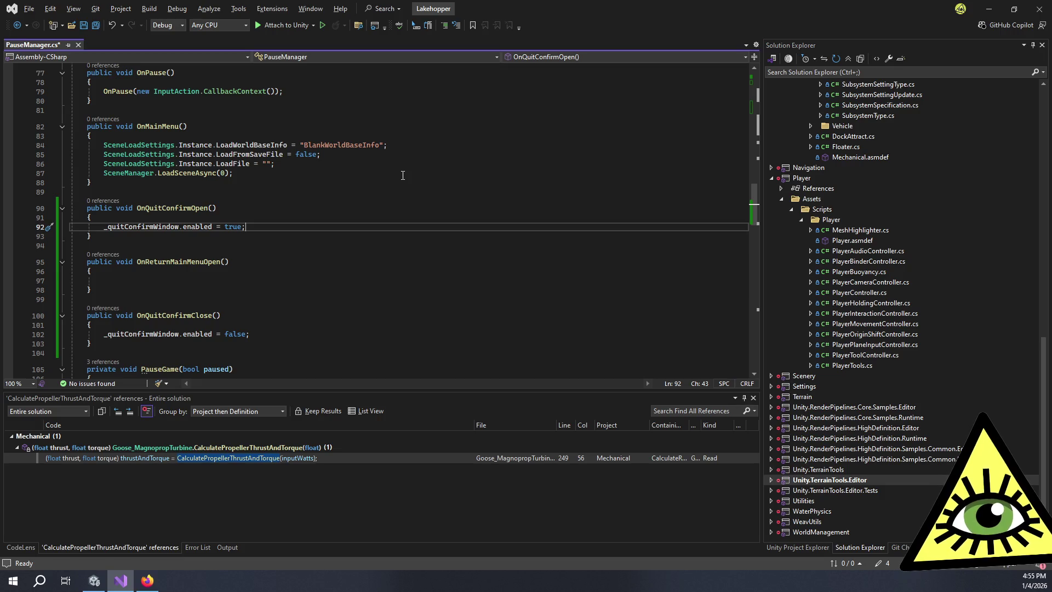
key(Return)
text(_quit)
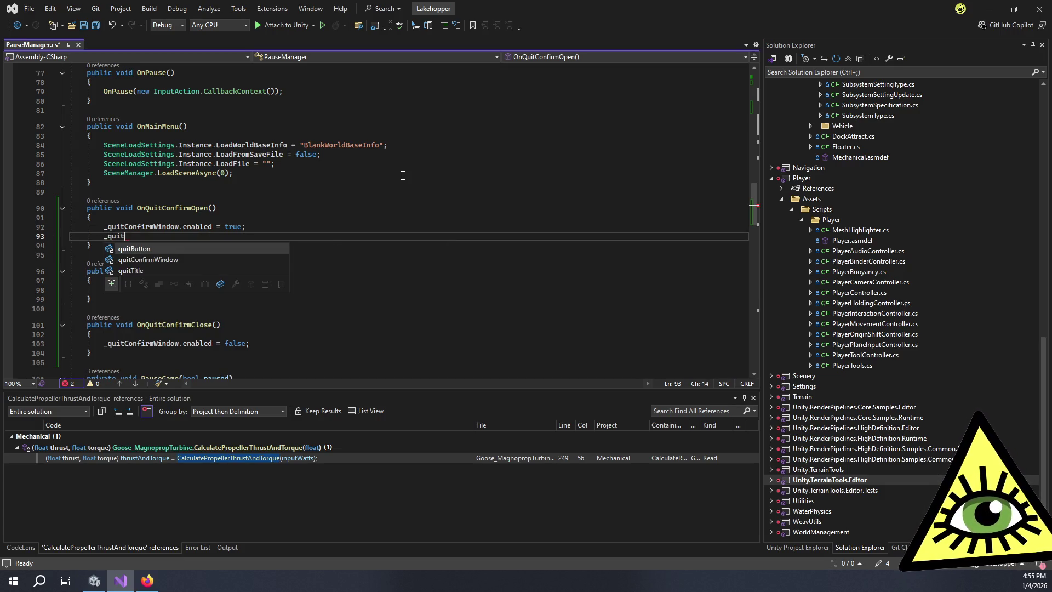
key(Down)
key(Down)
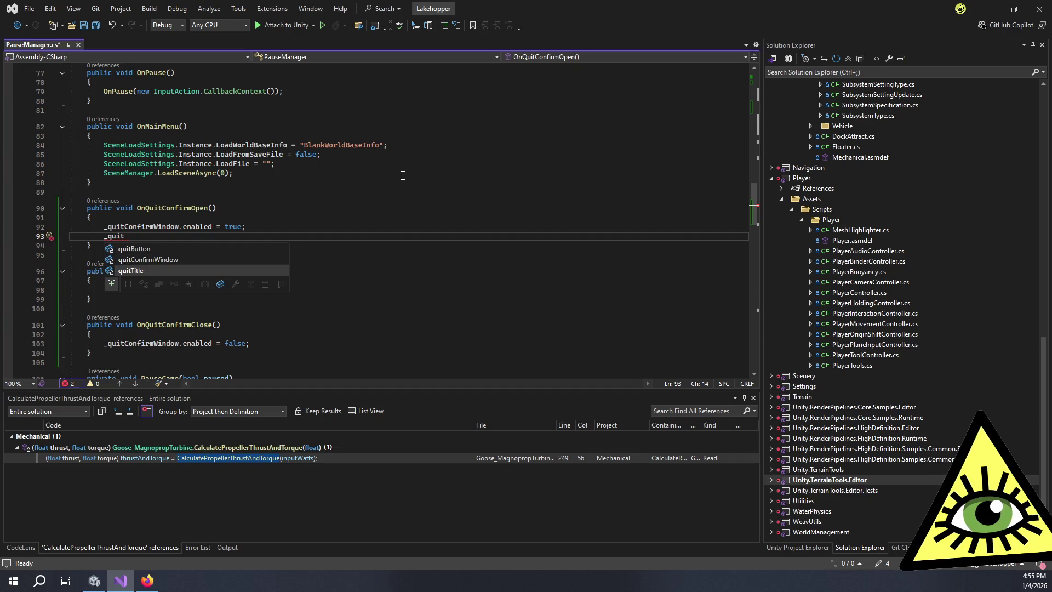
key(Tab)
text(.text )
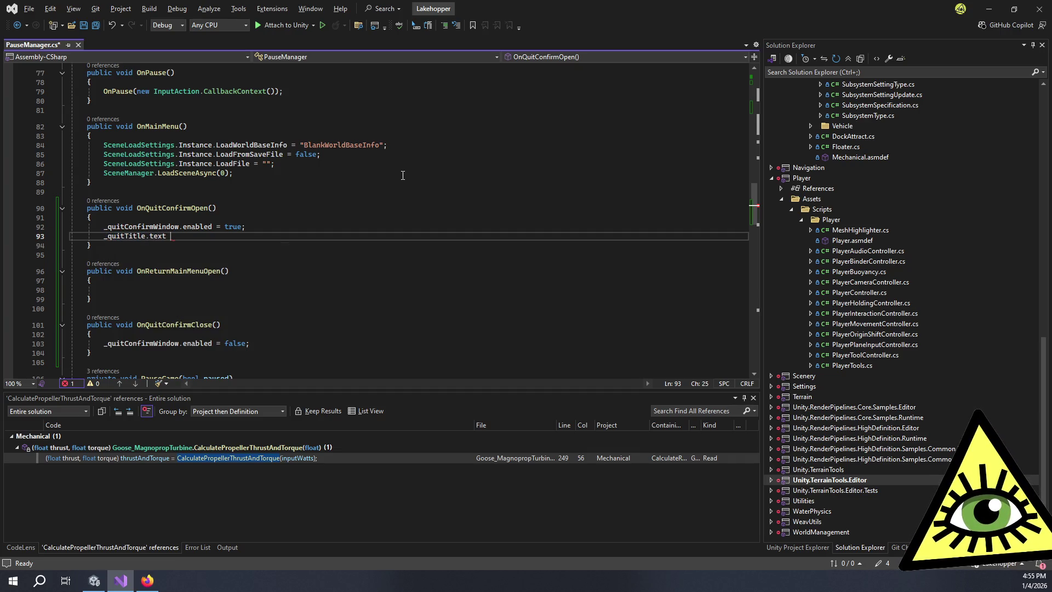
text(= ")
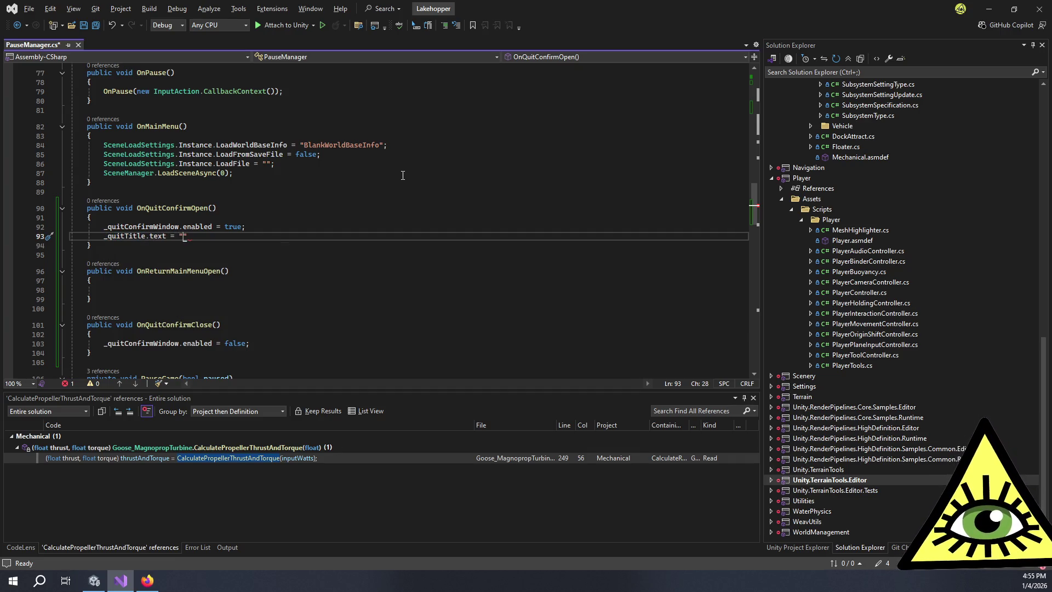
text(Quit To)
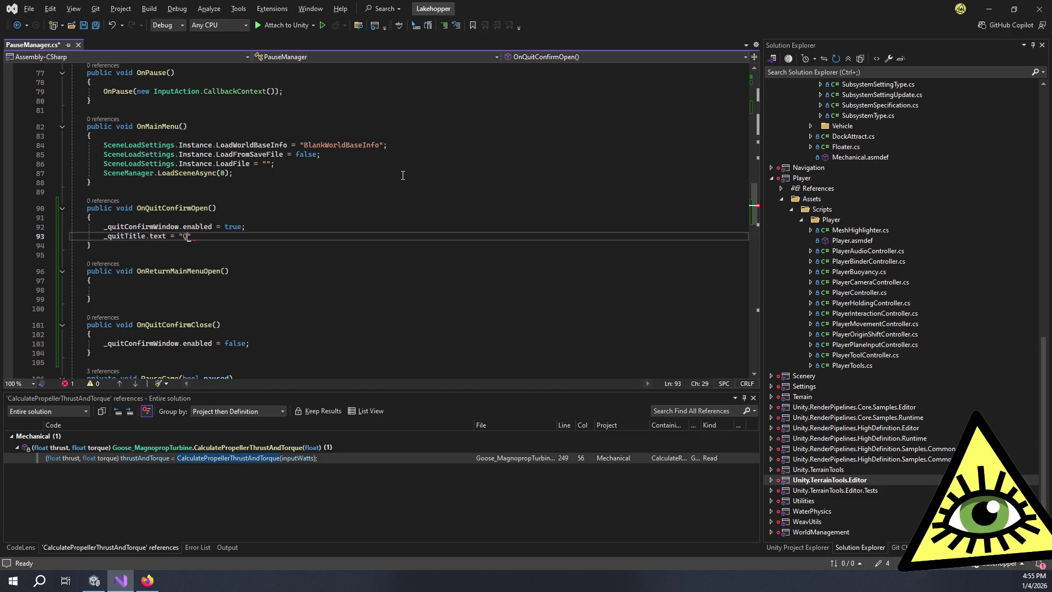
text( Desktop?")
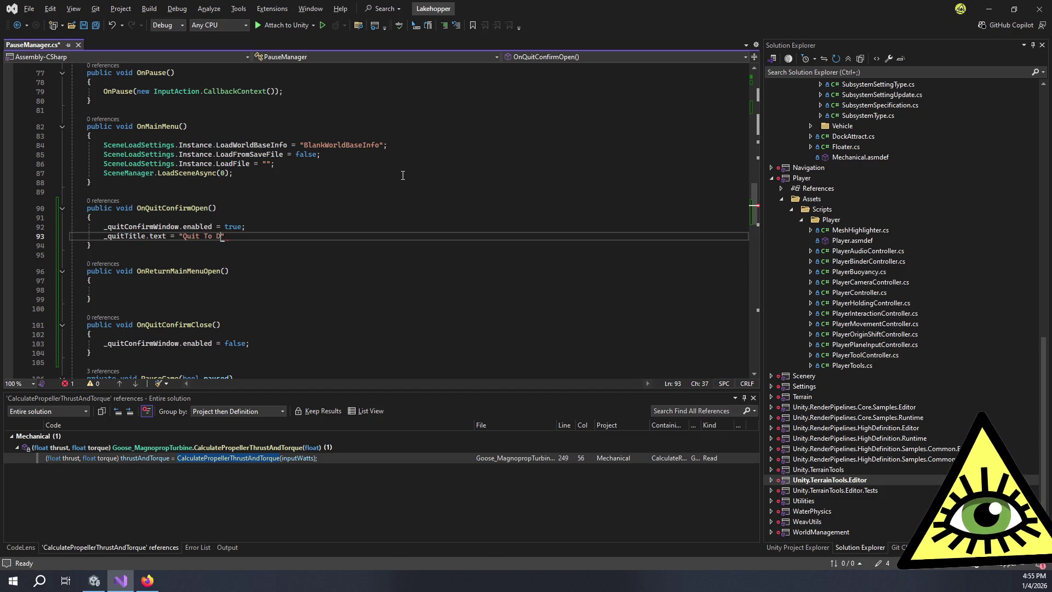
text(;)
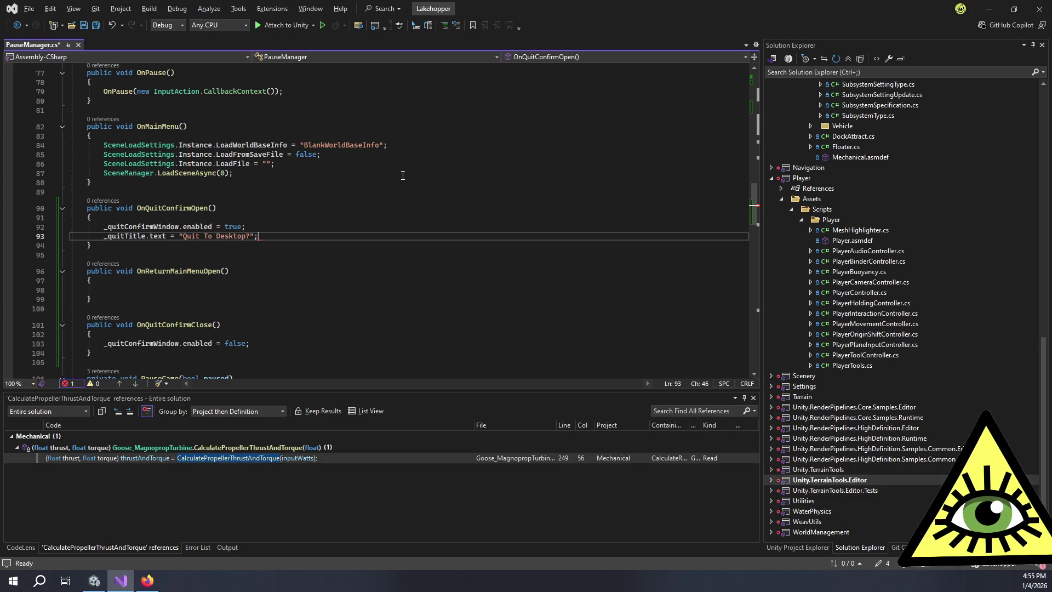
- Start a new _quitButton. line below the title, then switch to the Unity editor
key(Return)
text(_quitButton.)
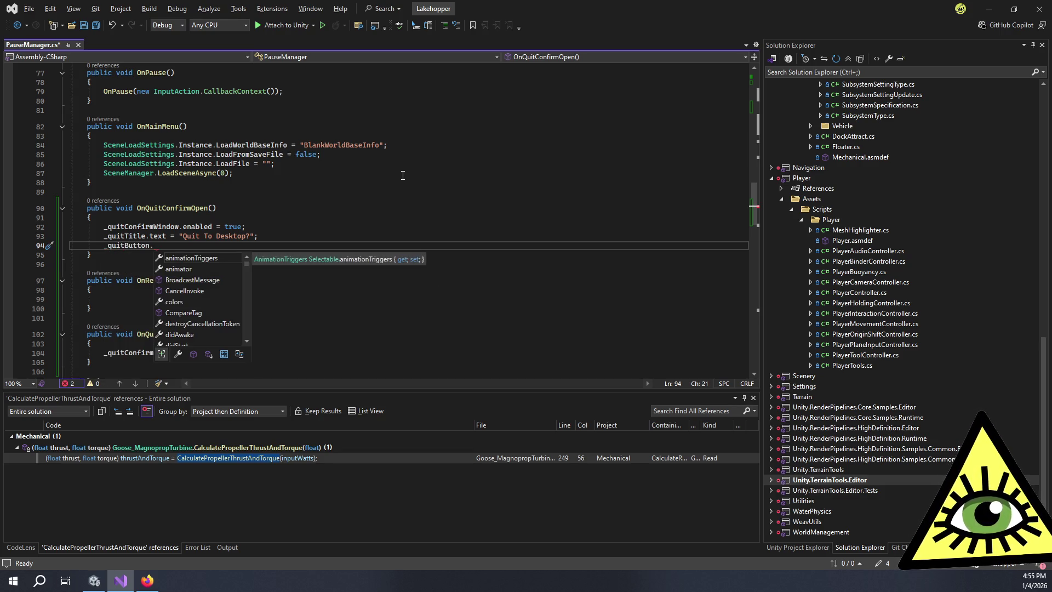
key(alt+Tab)
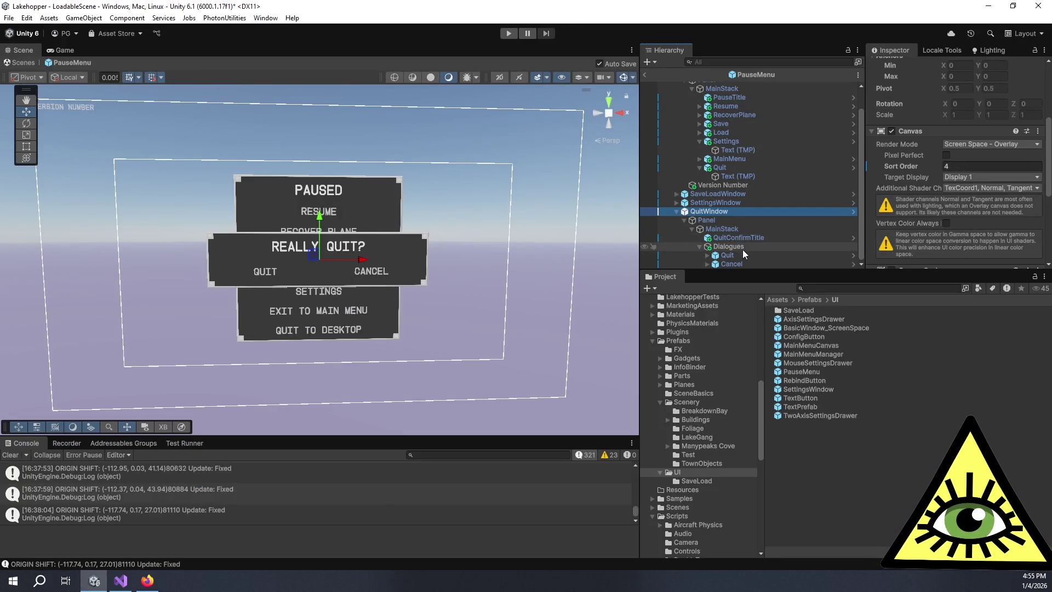
- Inspect the On Click list of the QuitWindow > Dialogues > Quit button, then return to Visual Studio
click(745, 254)
scroll(933, 196, down, 5)
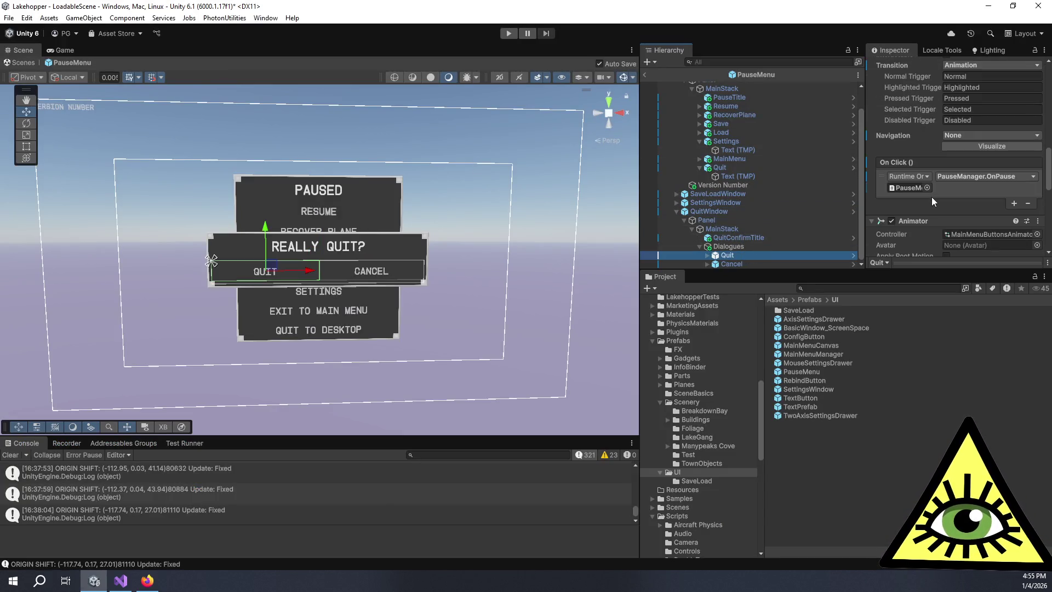
click(916, 163)
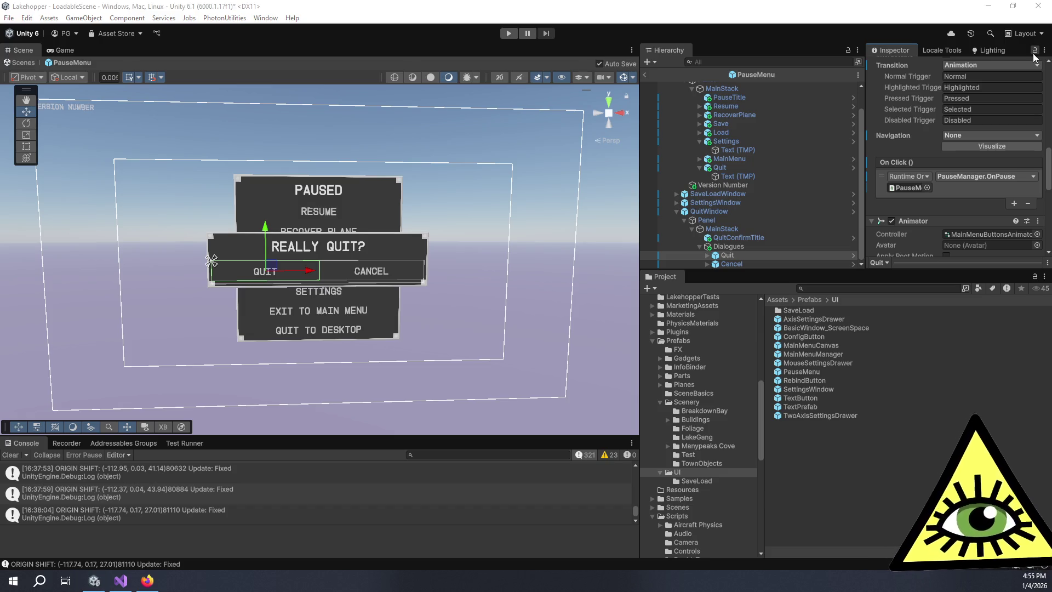
key(alt+Tab)
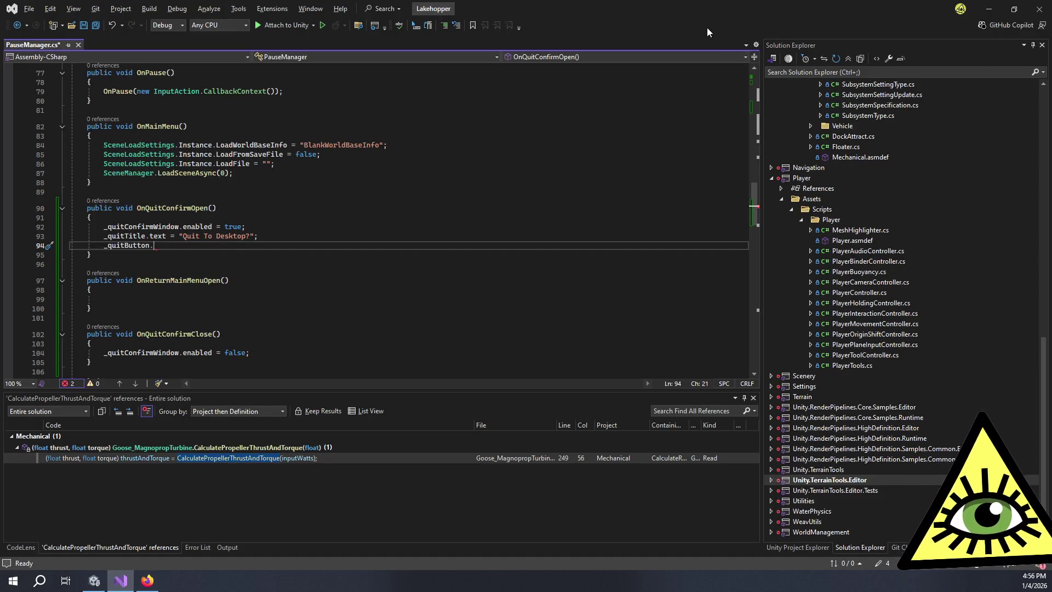
- Complete the line as _quitButton.onClick += Quit; as a first attempt to hook up Quit
text(on)
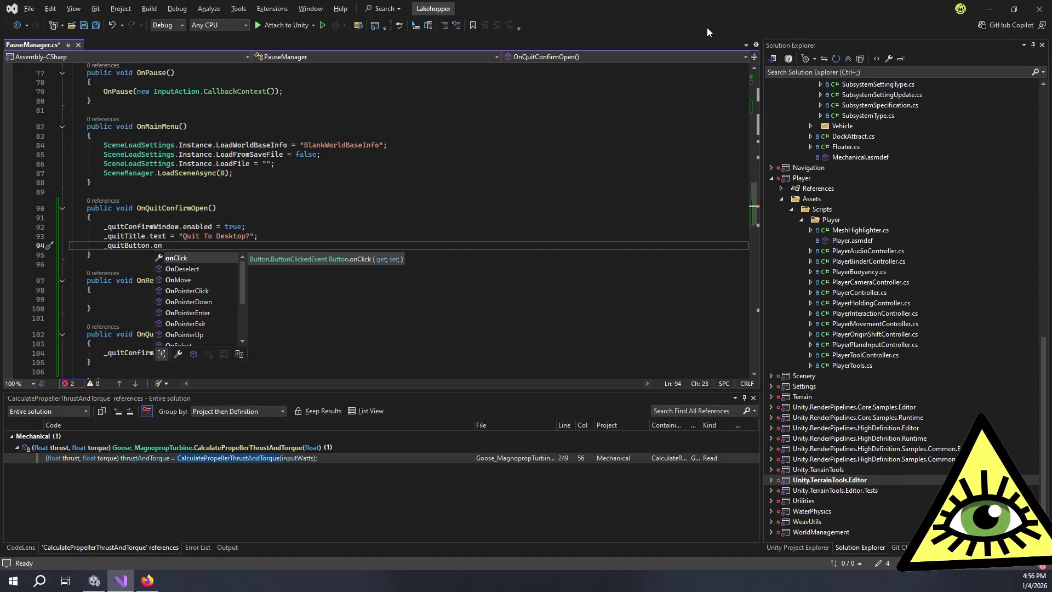
text(Click +=)
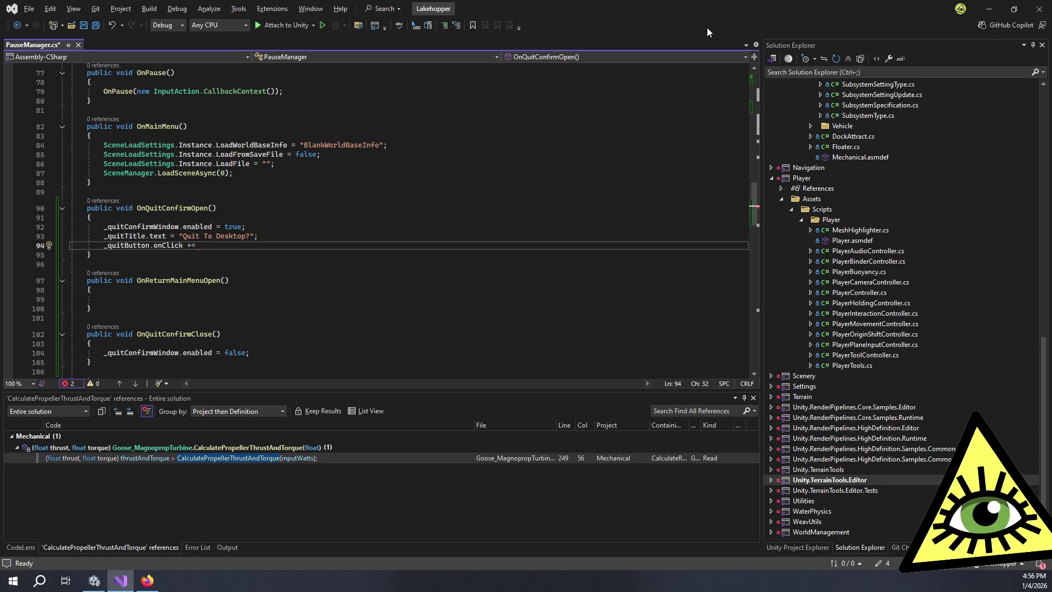
text(OnQui)
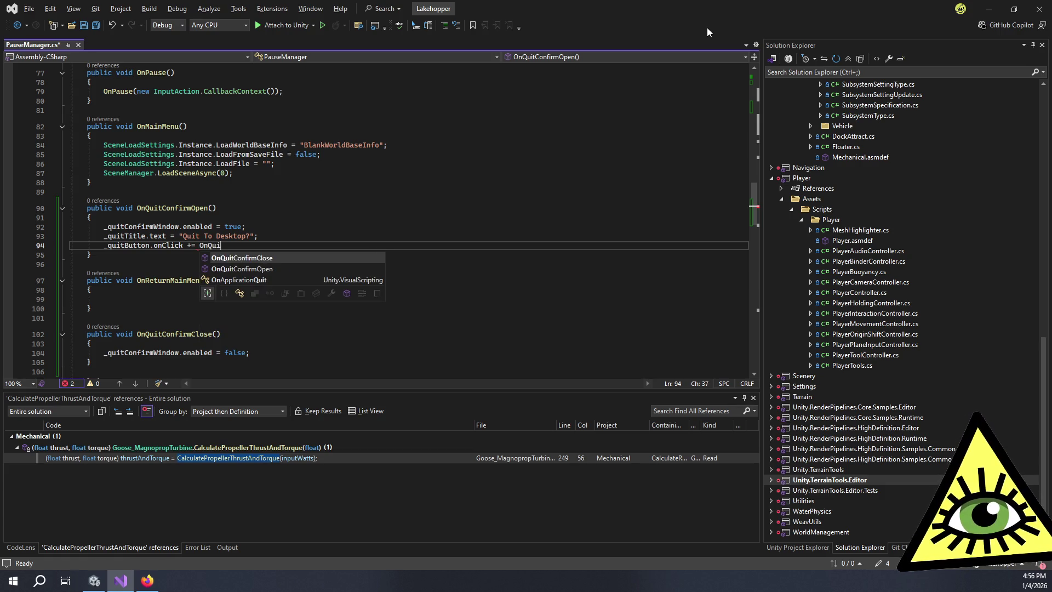
key(Escape)
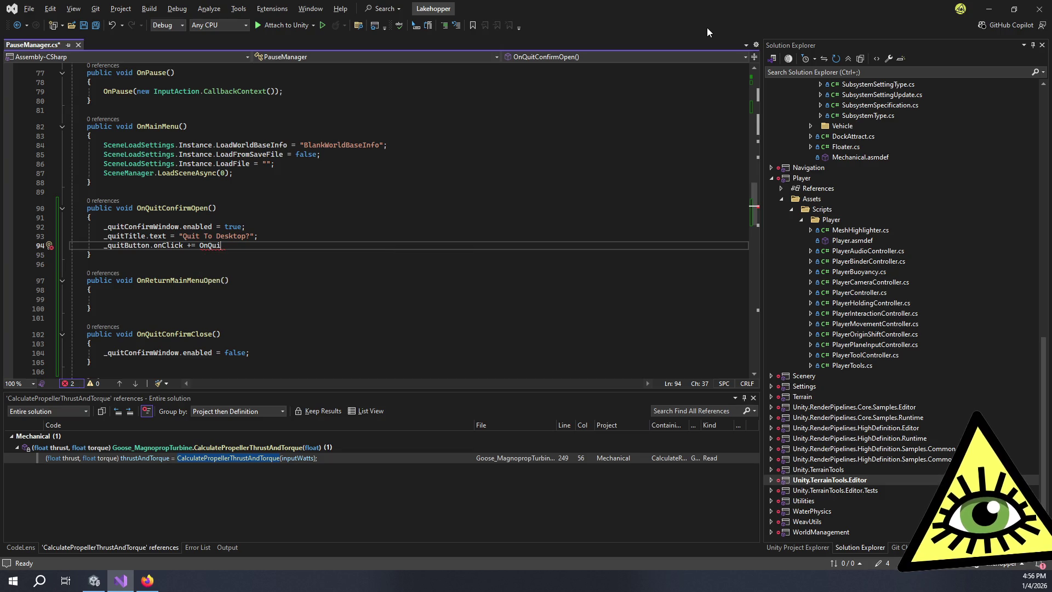
key(BackSpace)
key(BackSpace)
key(BackSpace)
text(Quit)
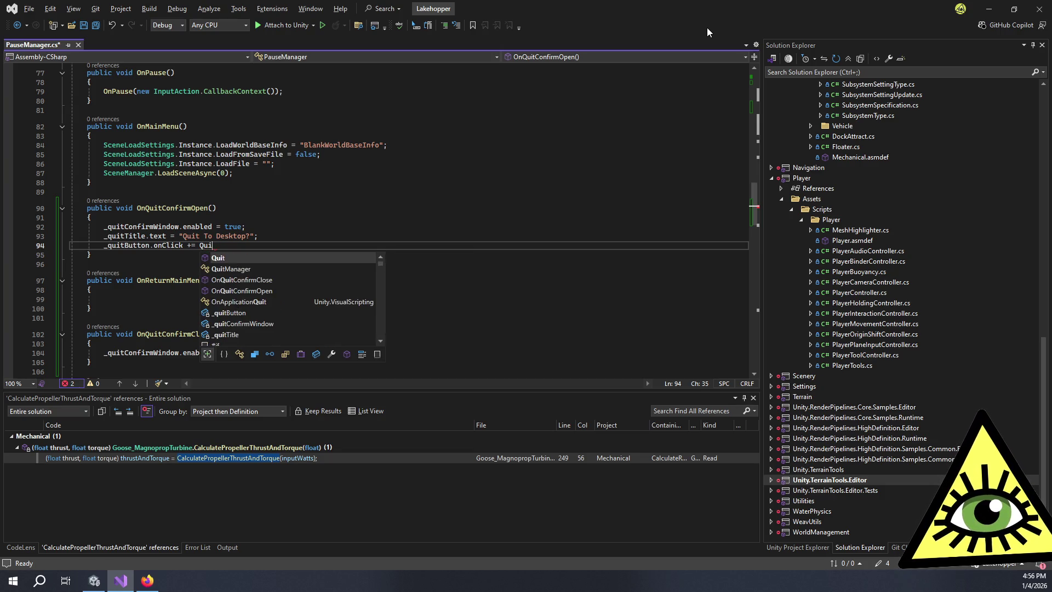
key(Escape)
text(;)
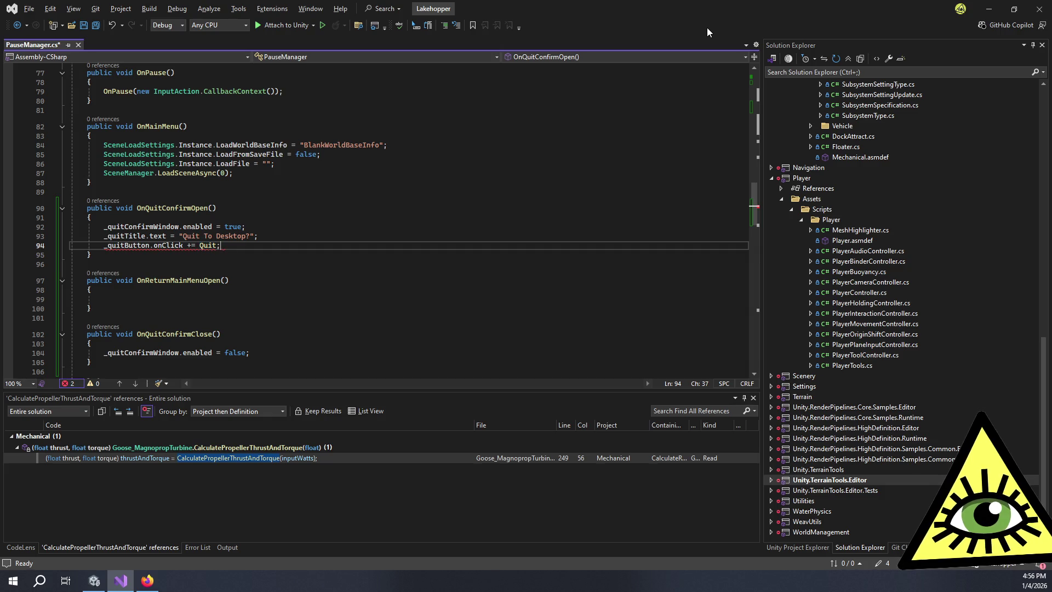
scroll(456, 221, down, 5)
scroll(456, 222, down, 16)
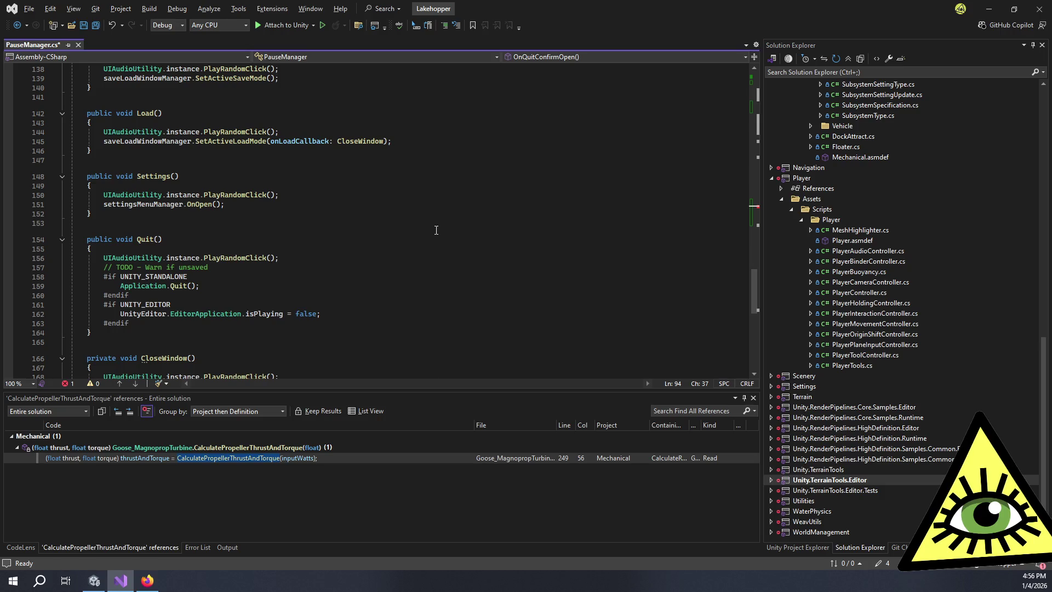
scroll(438, 227, up, 20)
scroll(255, 242, down, 5)
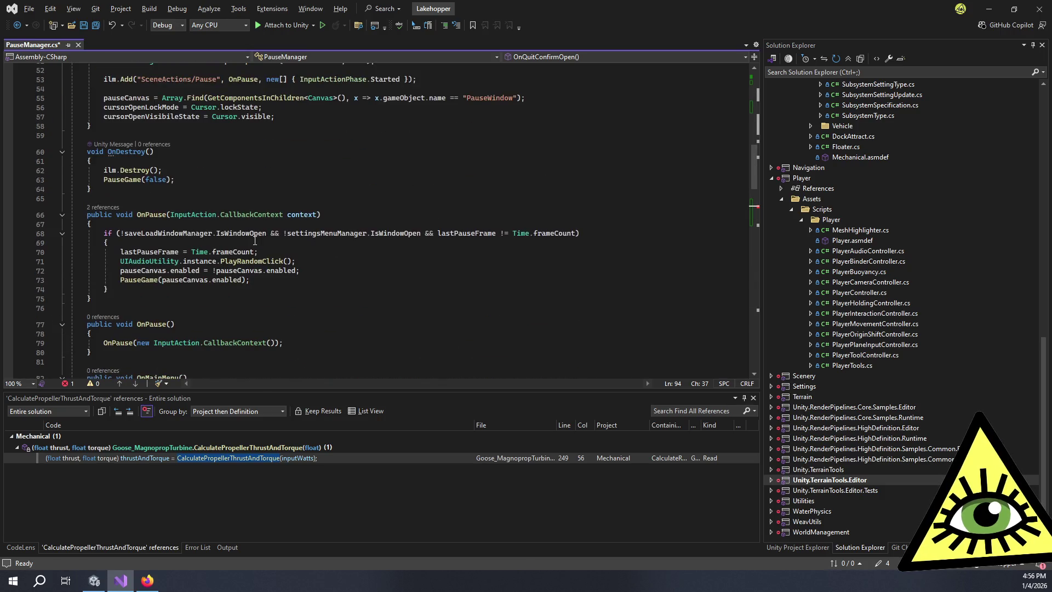
scroll(255, 241, up, 13)
scroll(255, 242, down, 20)
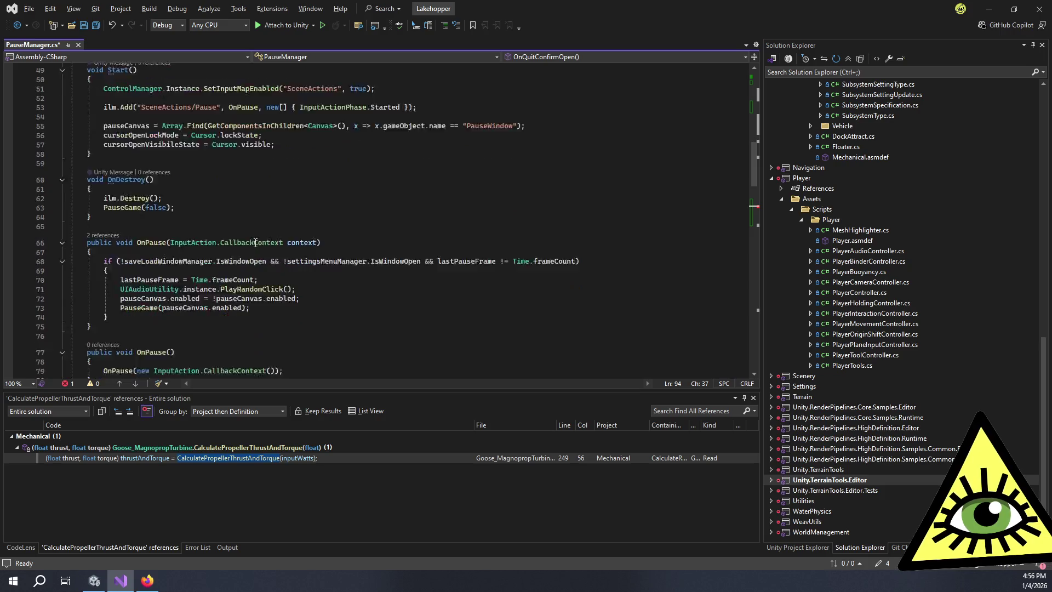
- Replace the invalid += Quit with _quitButton.onClick.AddListener(Quit);, correcting the Quii typo
mouse_move(205, 275)
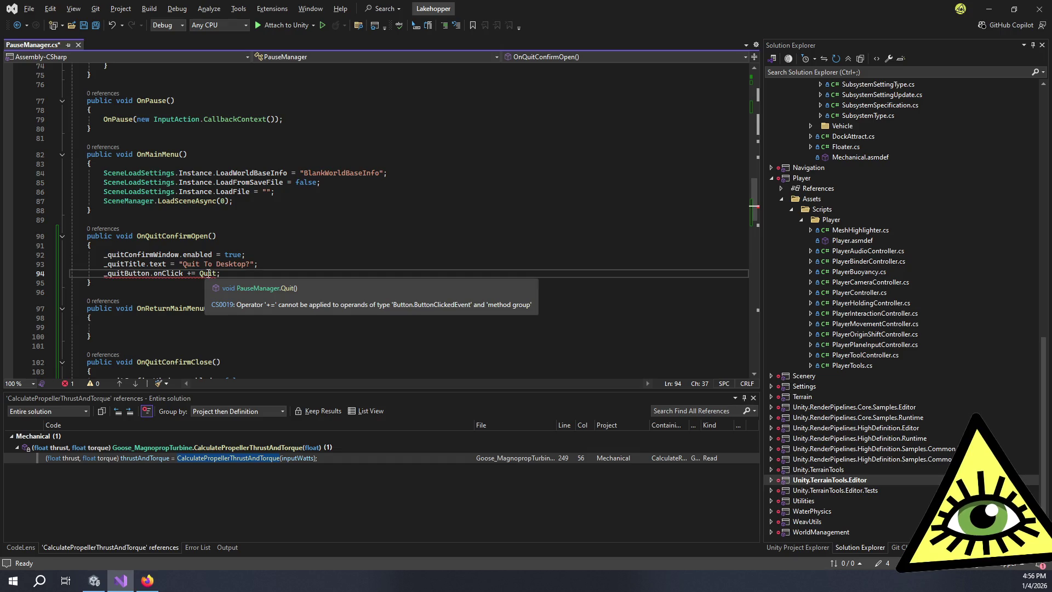
key(BackSpace)
key(BackSpace)
key(BackSpace)
key(BackSpace)
text(.A)
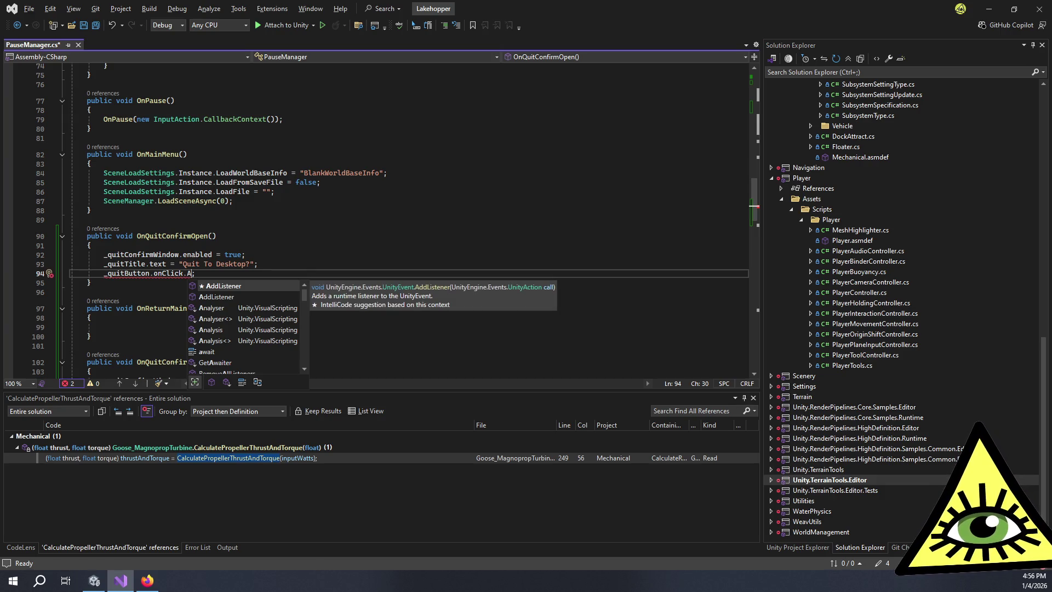
key(Tab)
text((Quii)
key(BackSpace)
text(t)
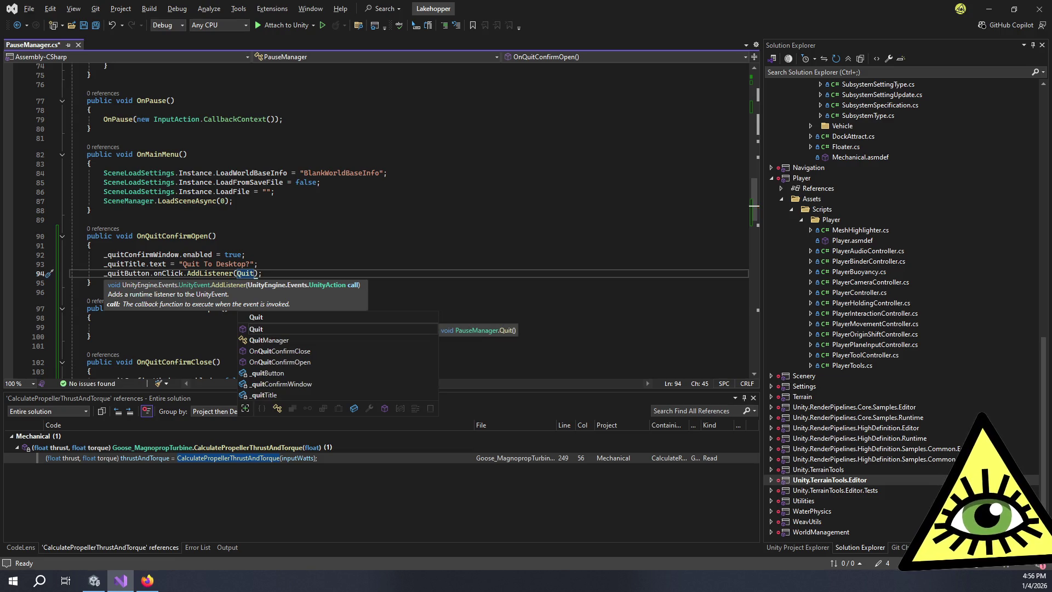
click(300, 270)
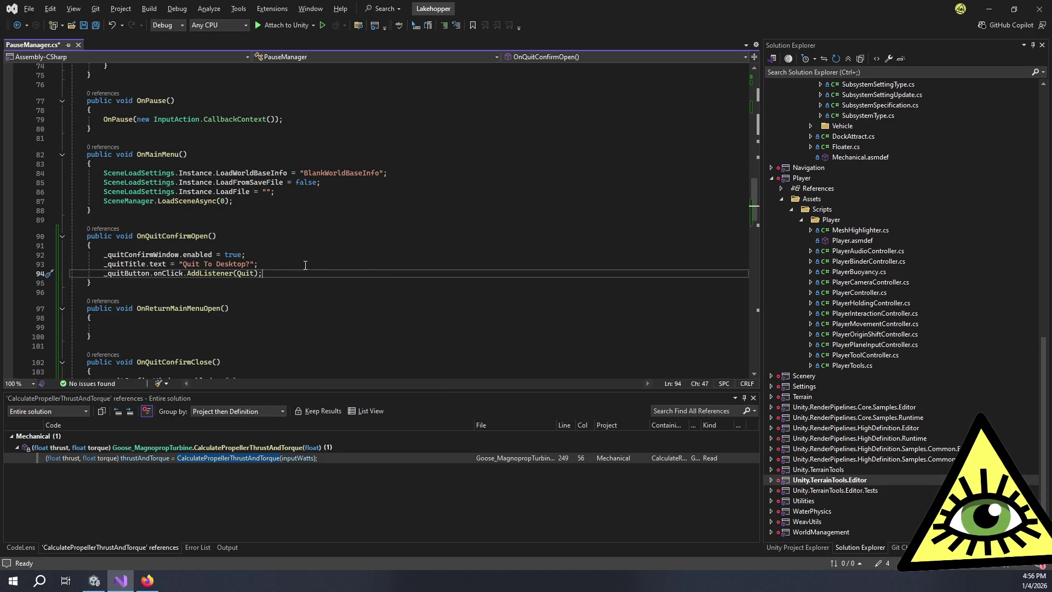
scroll(311, 227, down, 2)
- Add _quitButton.onClick.RemoveAllListeners(); after the window-disable line in OnQuitConfirmClose
click(315, 325)
key(Return)
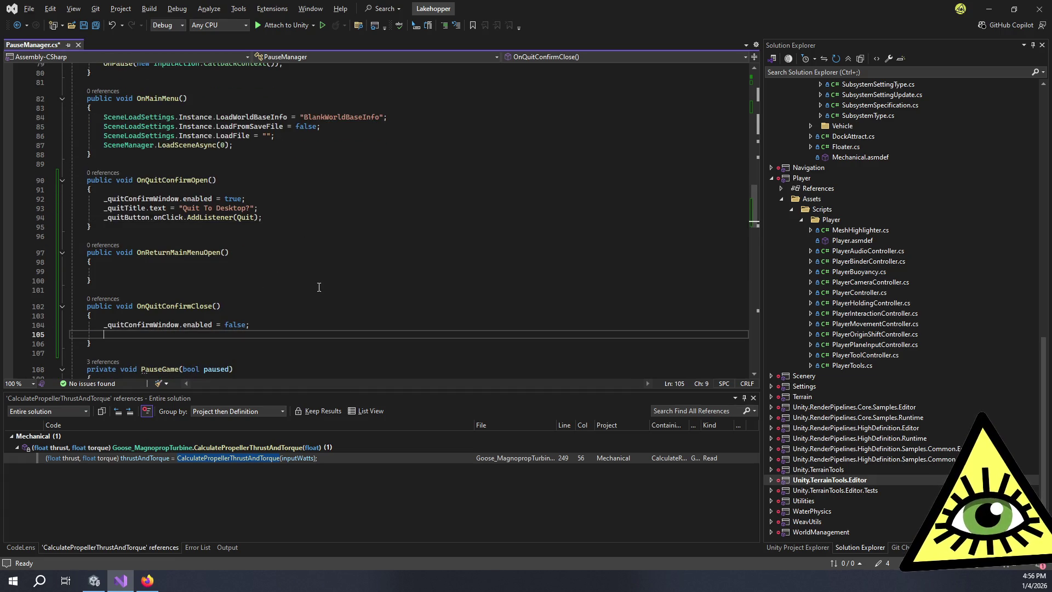
text(_qu)
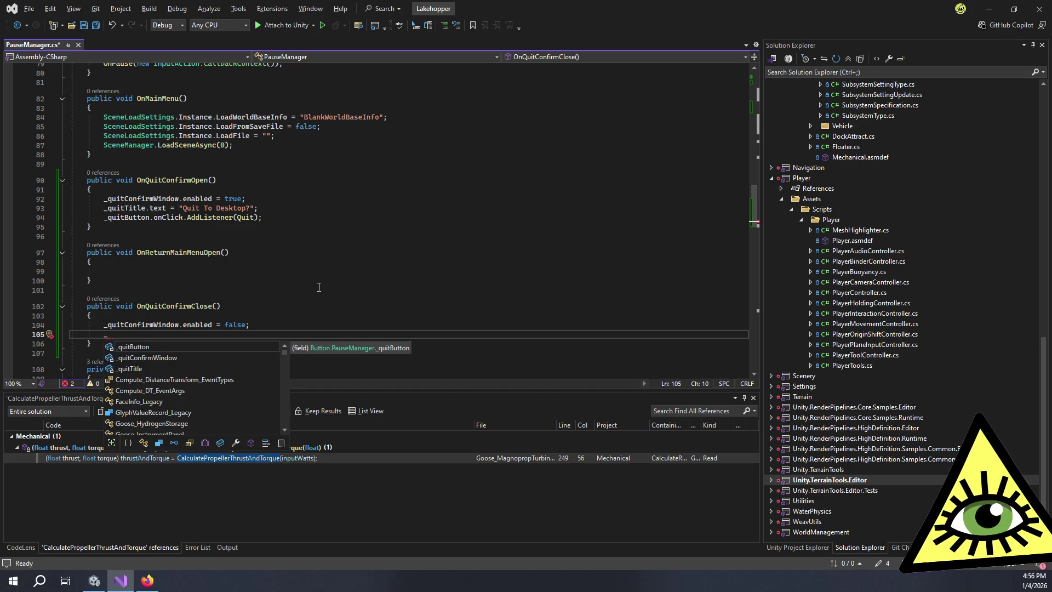
key(Tab)
text(.)
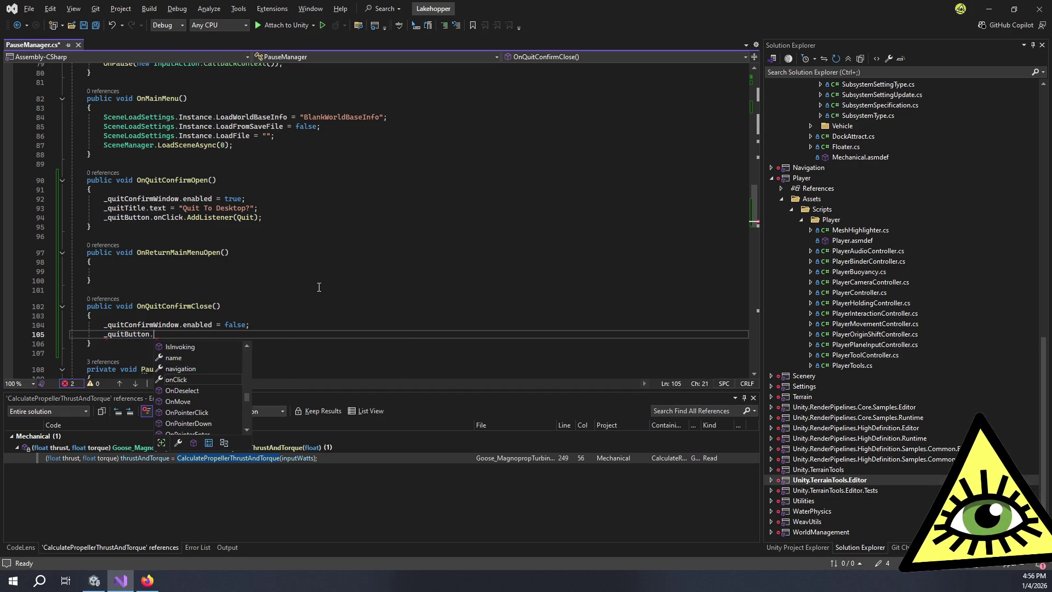
text(OnCl)
key(Tab)
text(.R)
key(Tab)
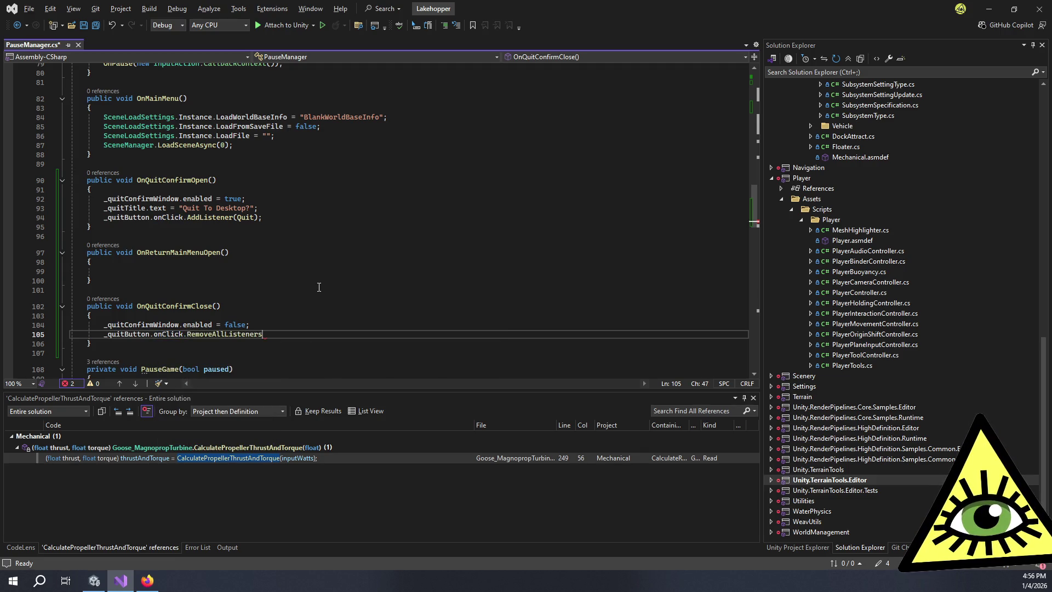
text(();)
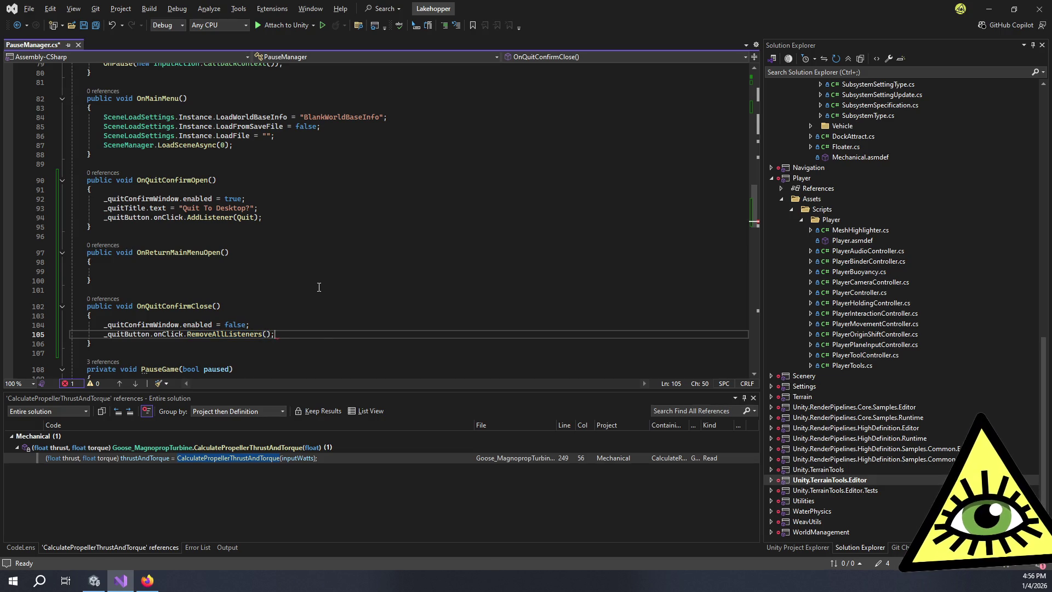
drag(263, 218, 105, 199)
- Copy OnQuitConfirmOpen's three lines into OnReturnMainMenuOpen with OnMainMenu and "Quit To Main Menu?", then save PauseManager.cs
key(ctrl+c)
click(143, 270)
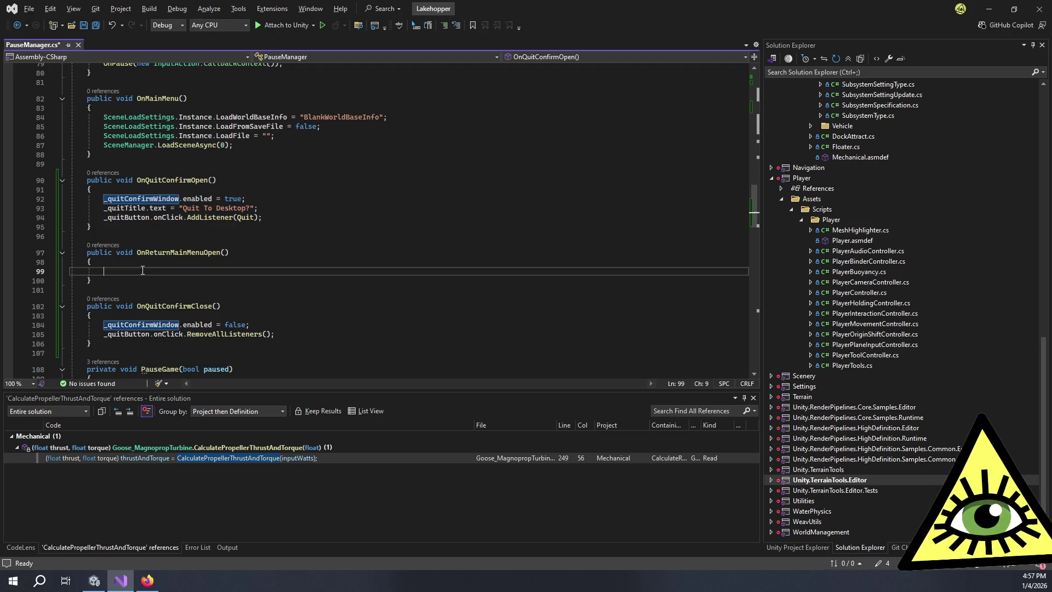
key(ctrl+v)
click(253, 290)
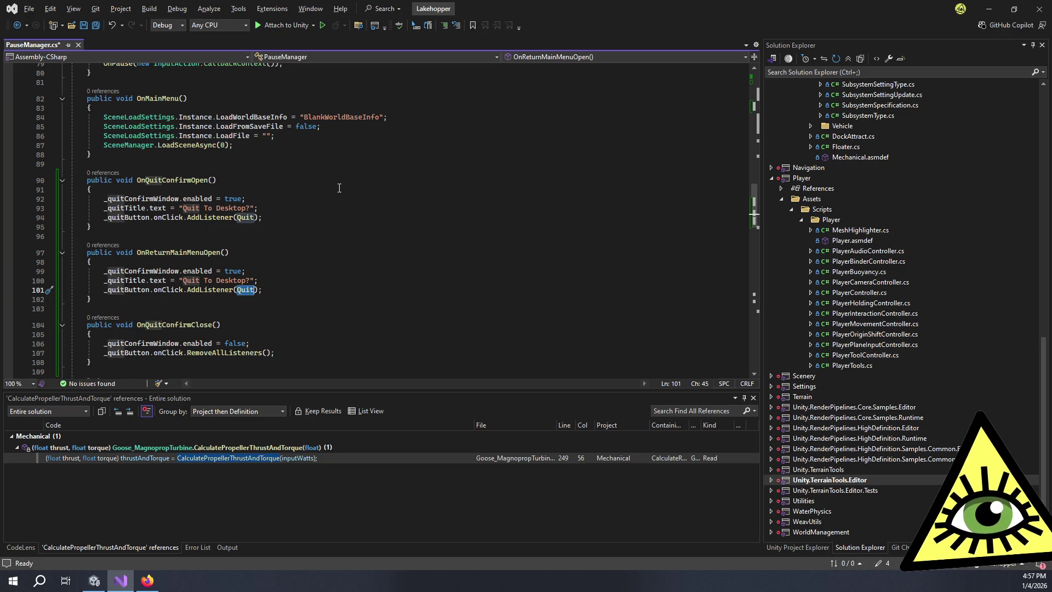
scroll(340, 188, up, 3)
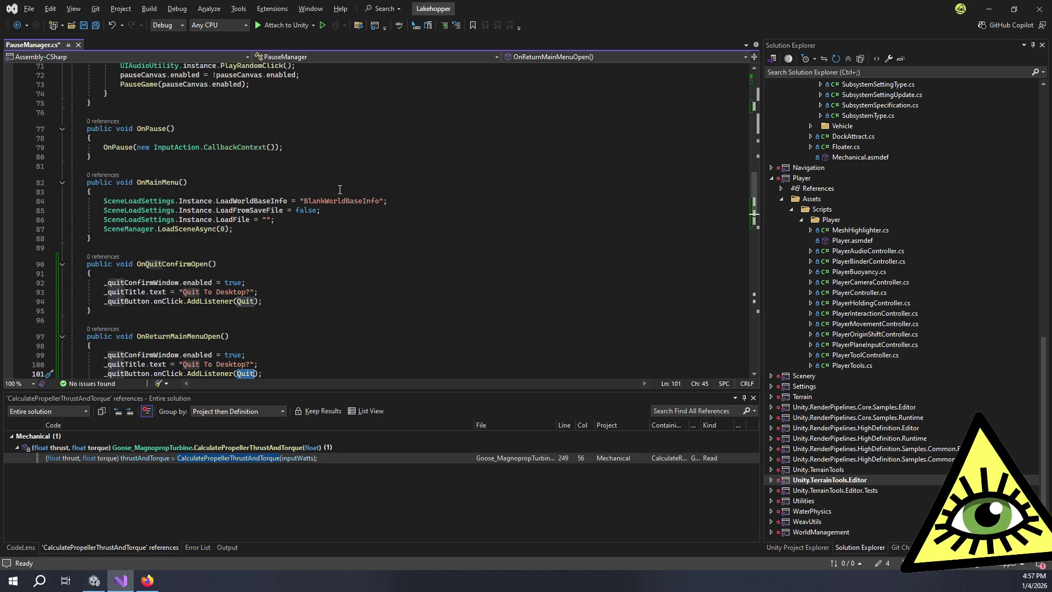
scroll(340, 189, down, 3)
text(OnMainMenu)
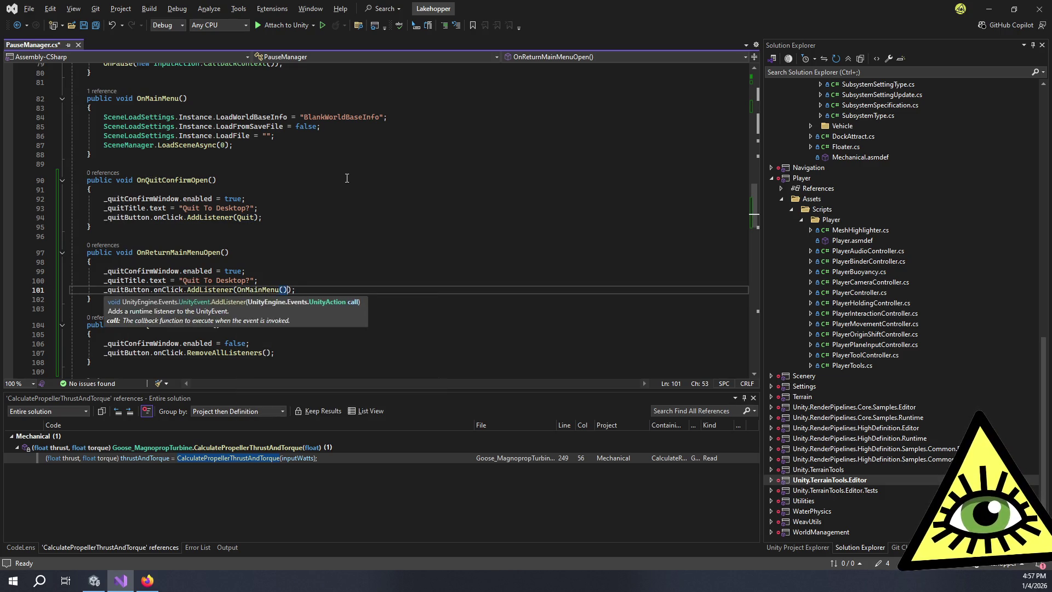
key(Right)
double_click(236, 280)
text(Main Menu)
key(ctrl+s)
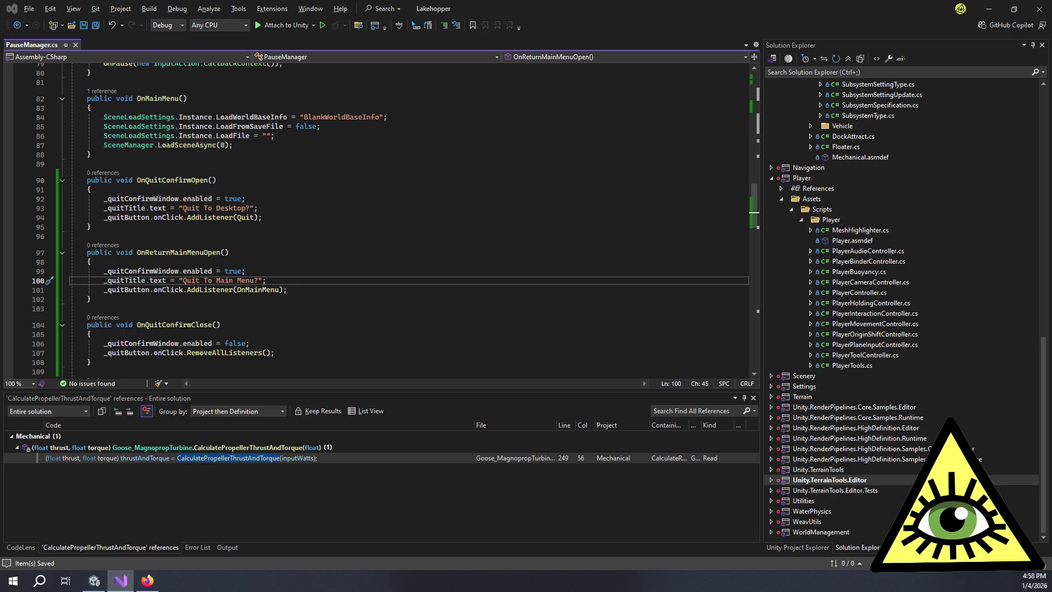
- Review the AddListener(Quit) and OnMainMenu listener lines, then bring the Unity editor to the front
click(383, 291)
click(336, 217)
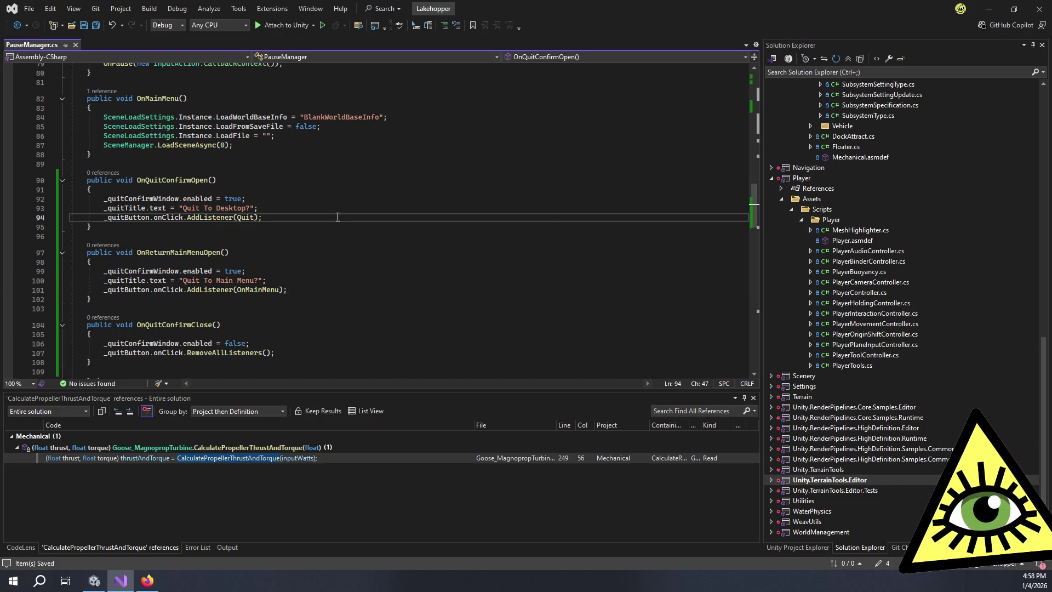
click(325, 287)
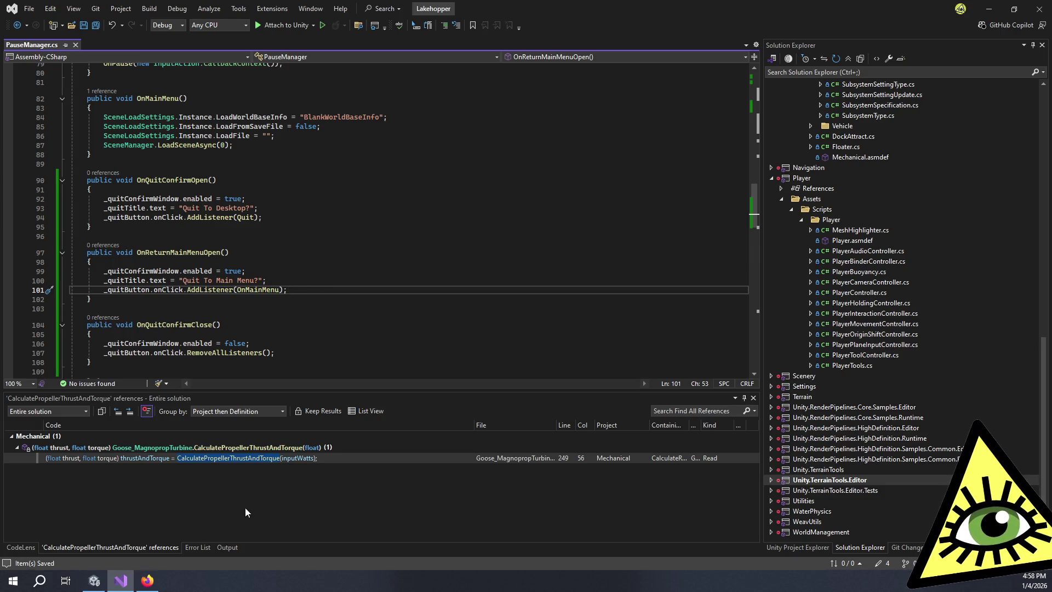
click(102, 588)
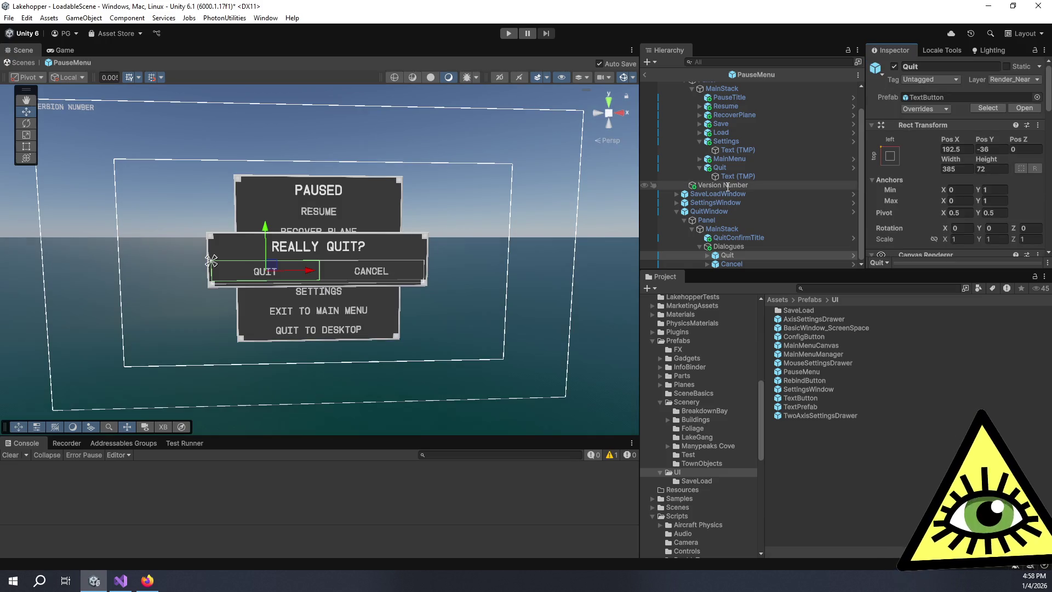
- Drag QuitWindow, QuitConfirmTitle and Quit into PauseMenu's Pause Manager confirm window, title and button fields
key(alt+Tab)
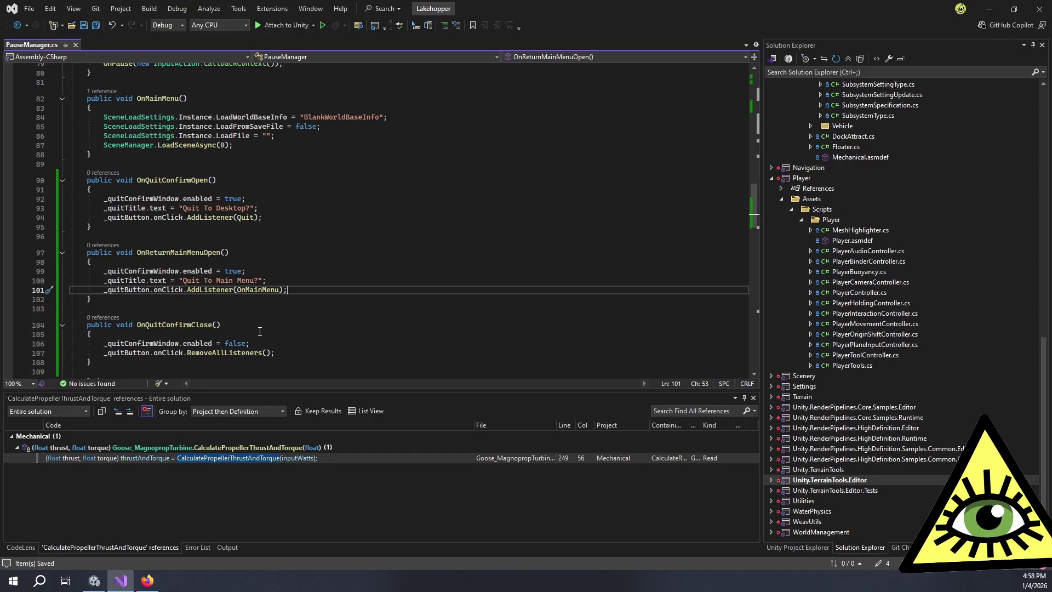
key(alt+Tab)
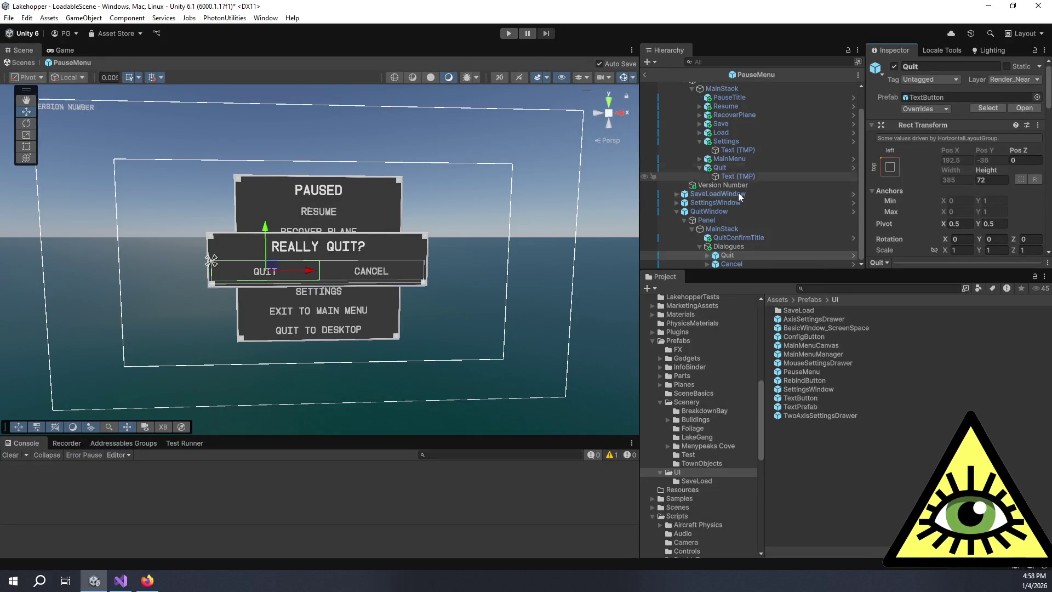
scroll(679, 211, up, 2)
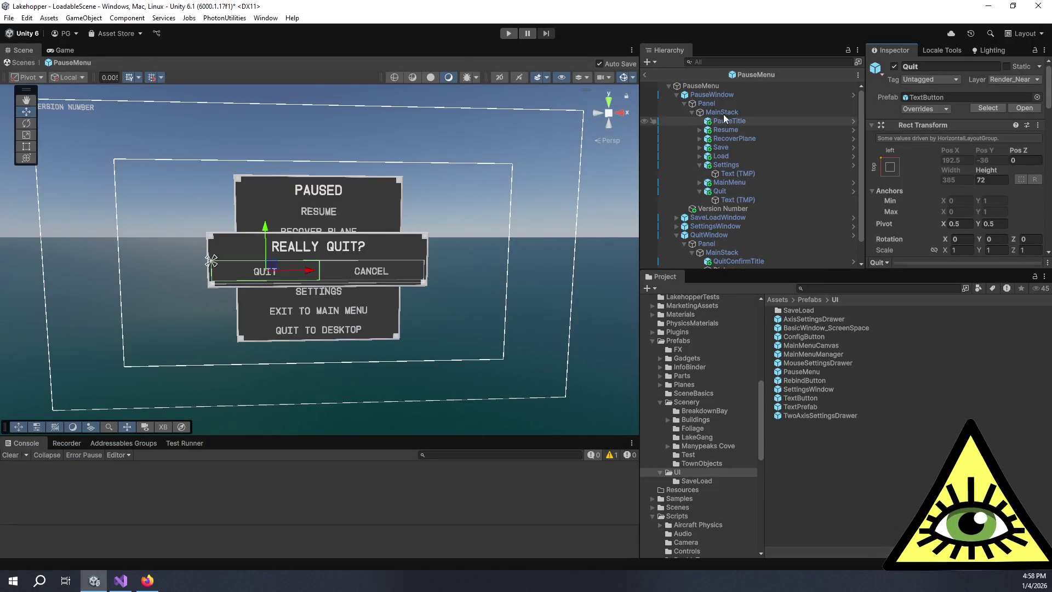
click(718, 87)
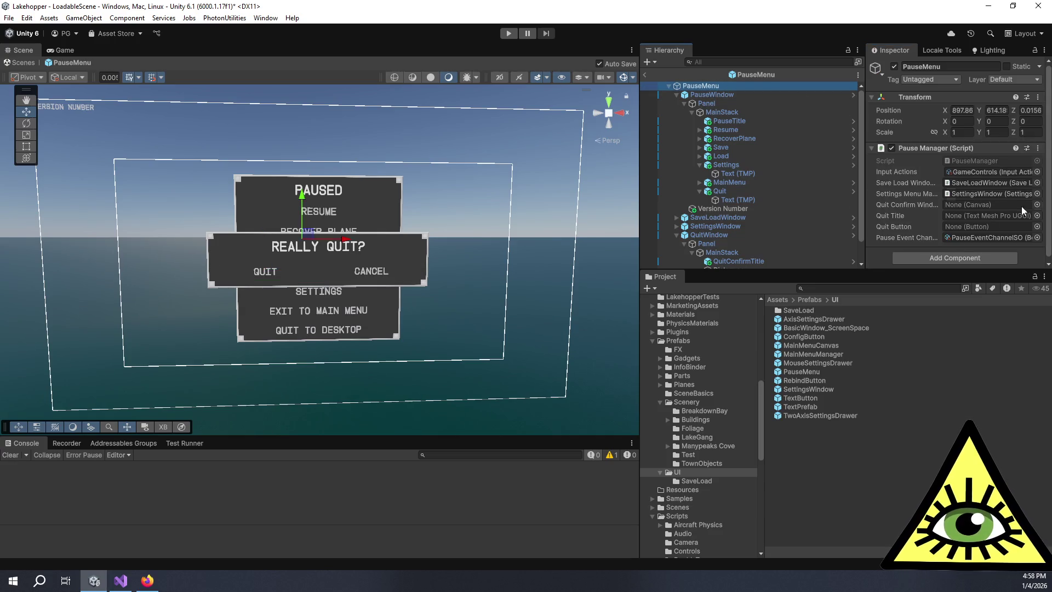
drag(713, 235, 1000, 204)
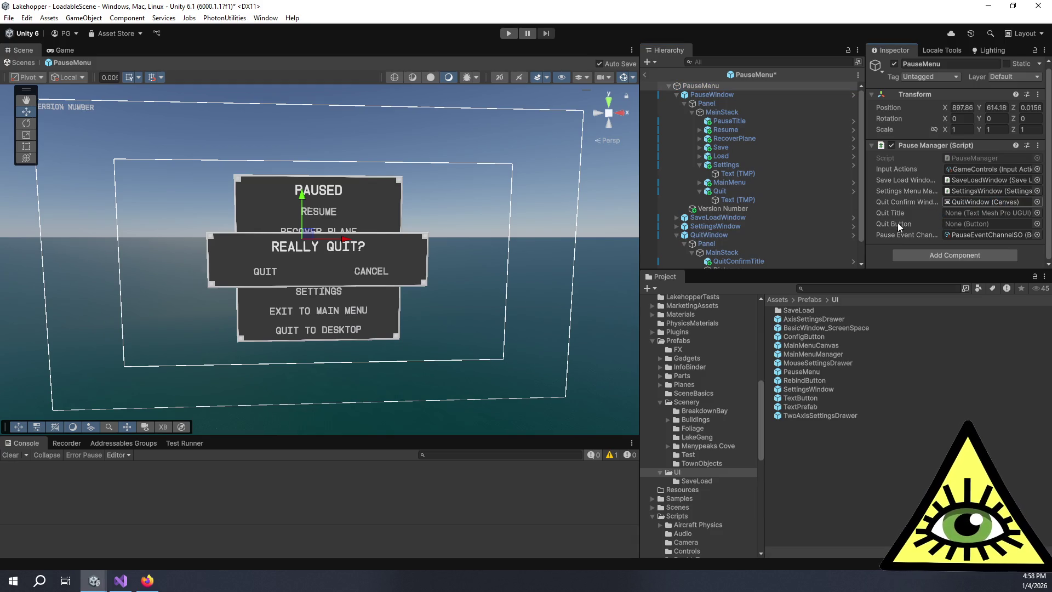
scroll(758, 248, down, 1)
drag(746, 238, 951, 214)
drag(727, 255, 962, 222)
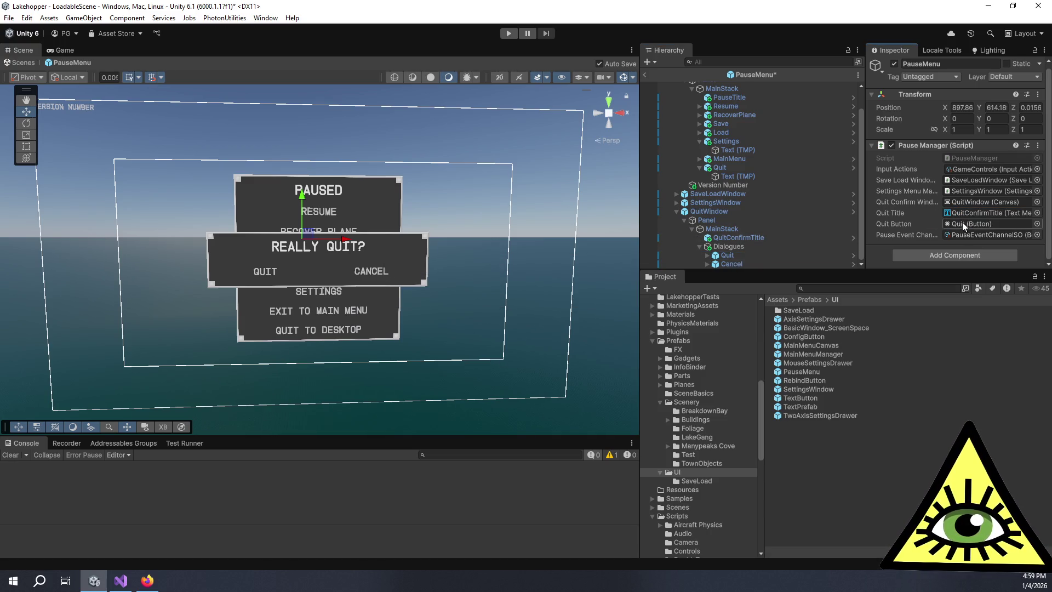
click(750, 266)
- Set the Cancel button's On Click function to PauseManager > OnQuitConfirmClose
scroll(917, 225, down, 10)
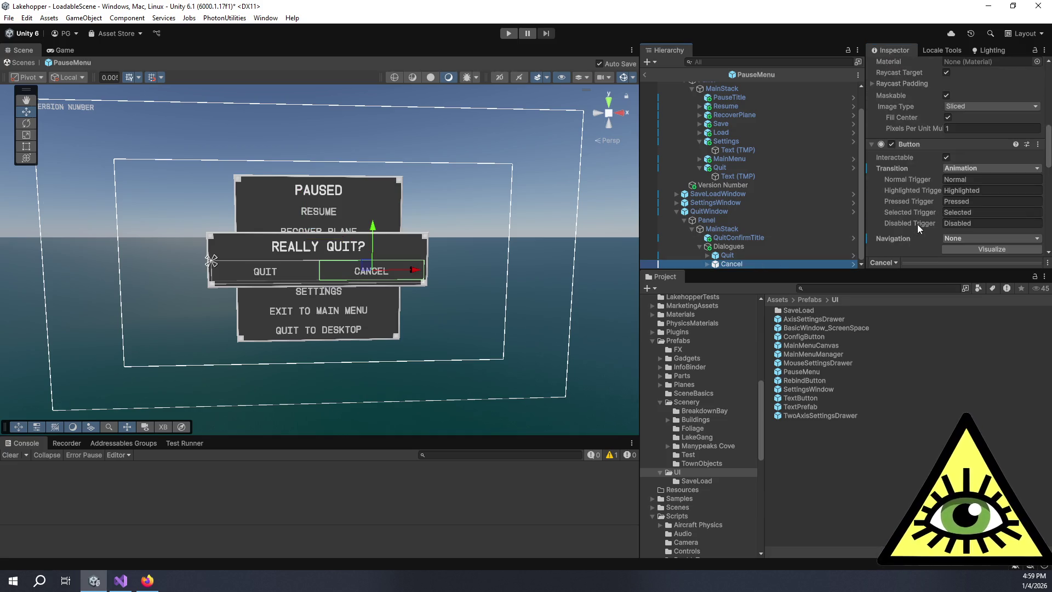
scroll(917, 224, up, 10)
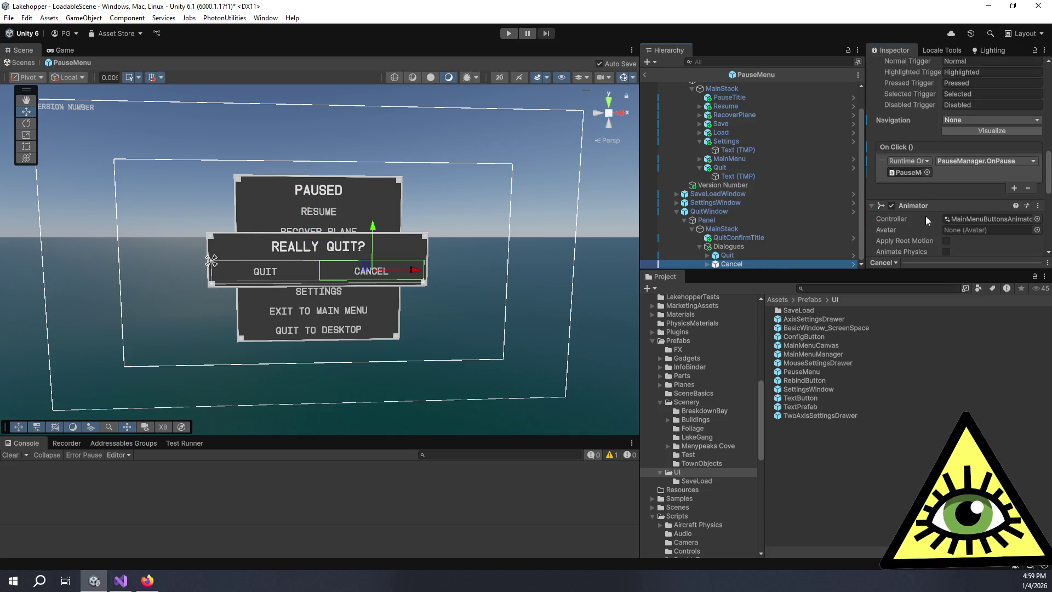
scroll(929, 219, down, 8)
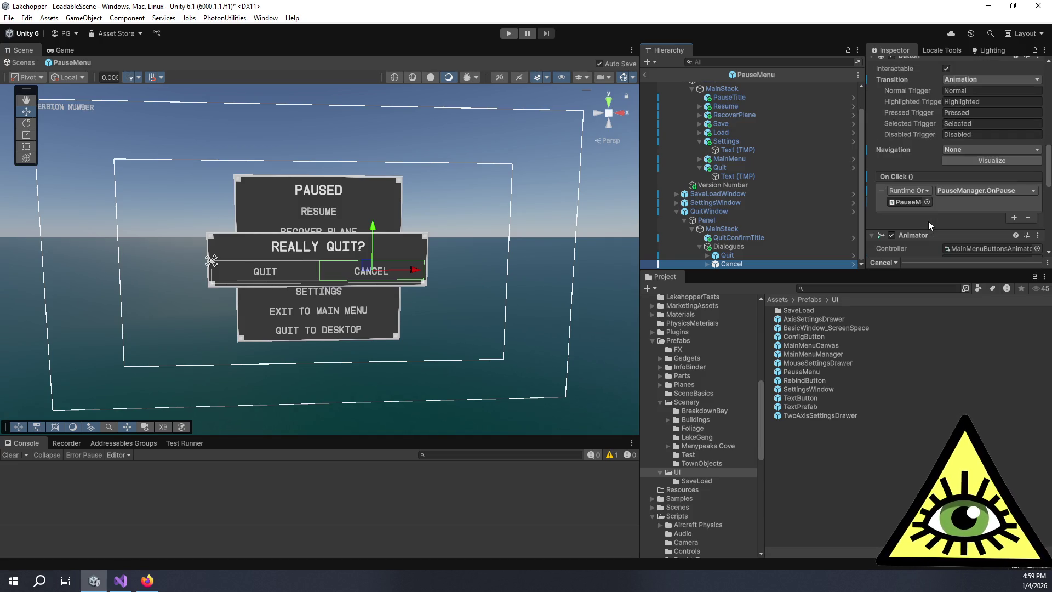
click(960, 192)
mouse_move(967, 245)
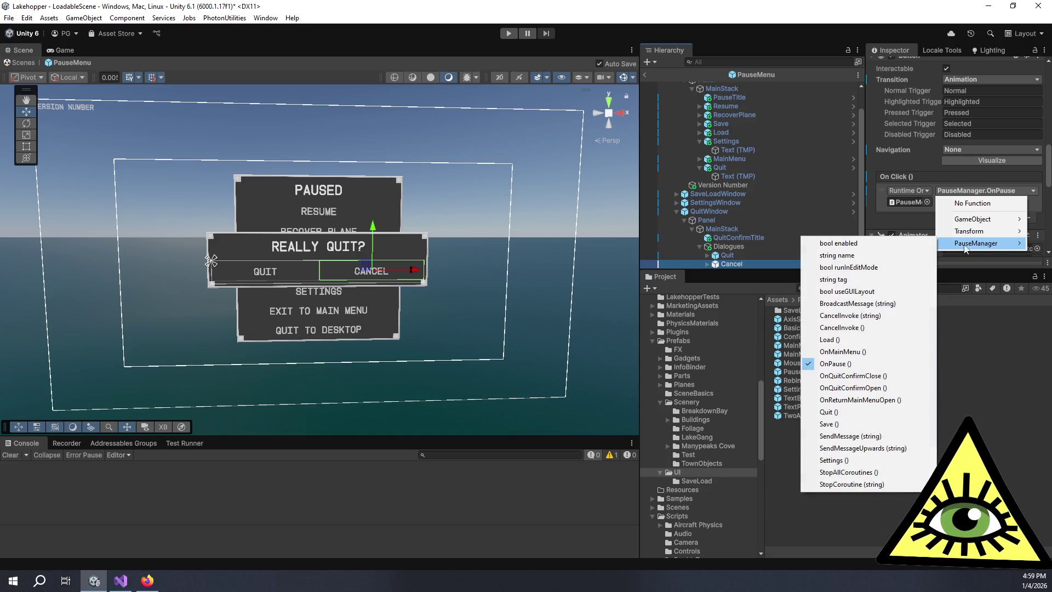
click(893, 380)
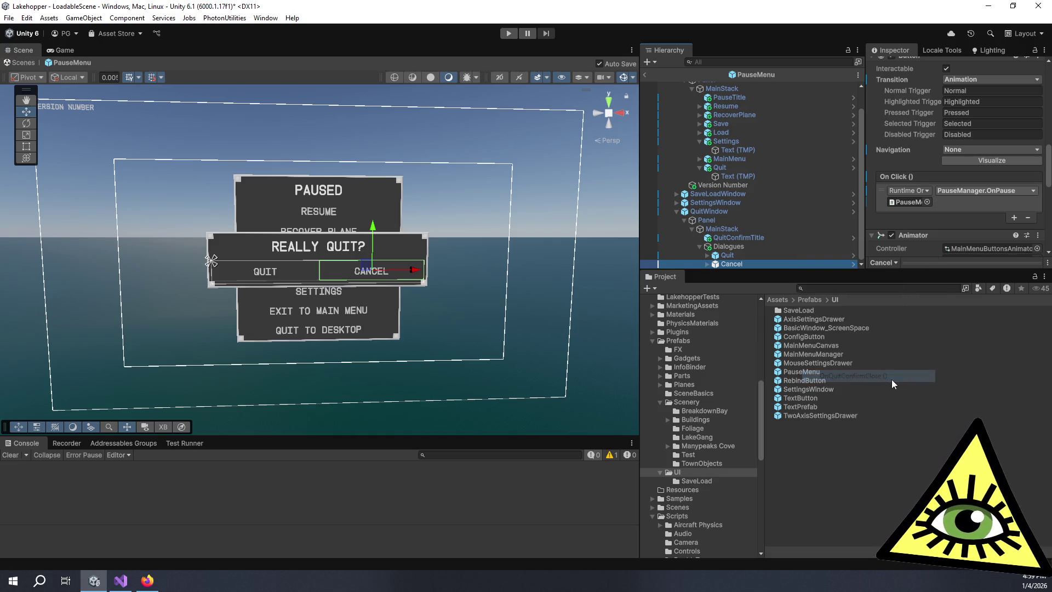
- Remove the Quit button's On Click entry, then reselect PauseMenu to review its Pause Manager
click(764, 253)
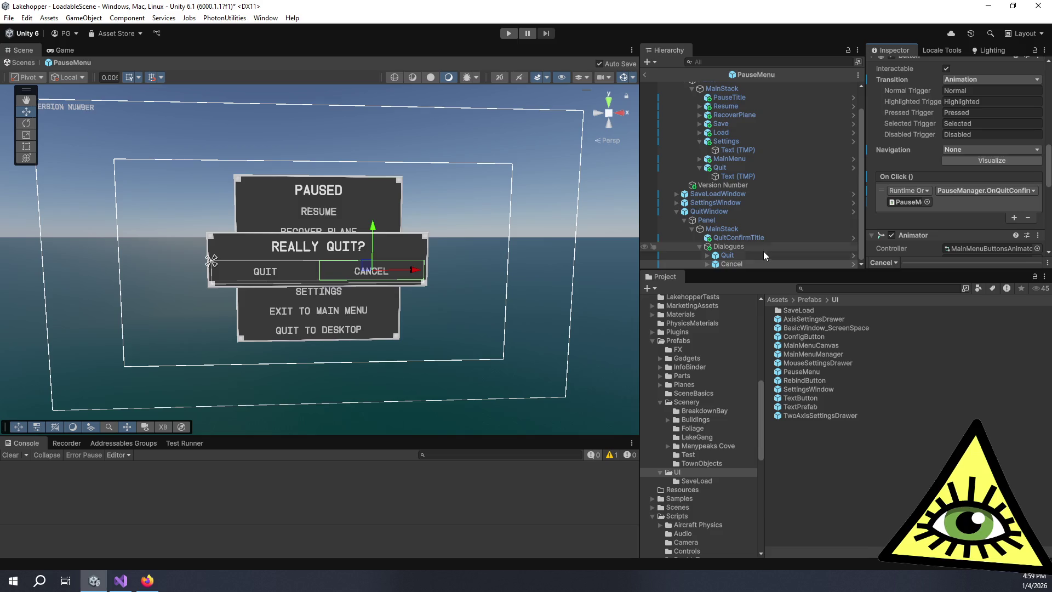
click(1029, 218)
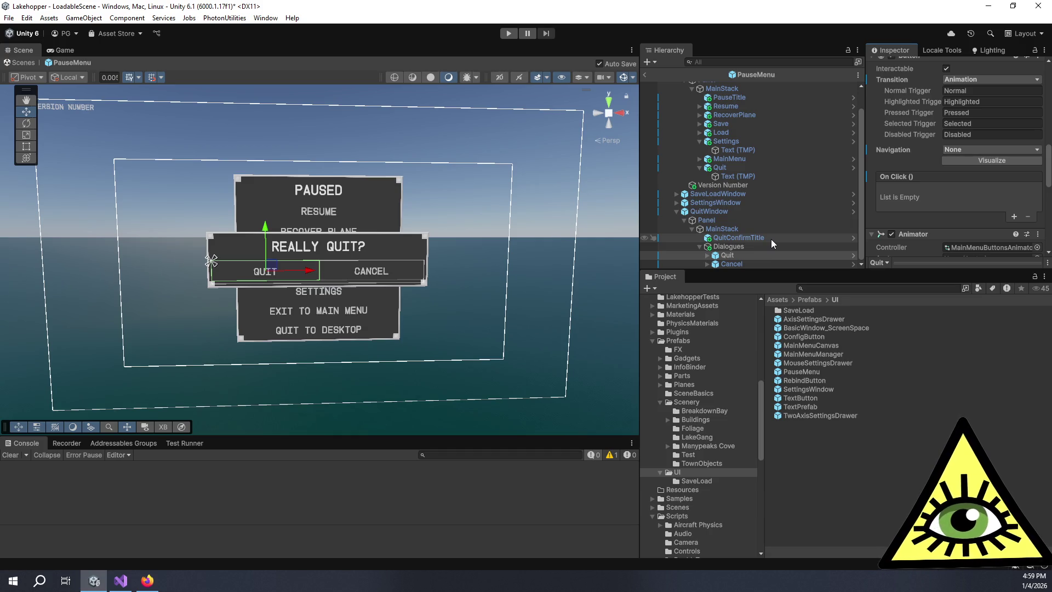
click(739, 213)
scroll(715, 137, up, 1)
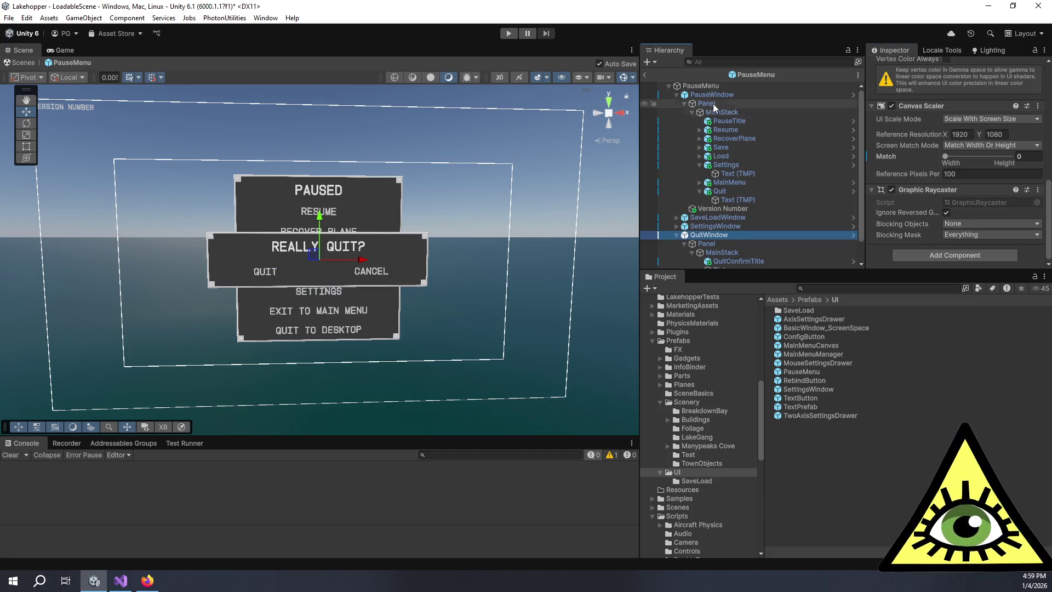
click(712, 86)
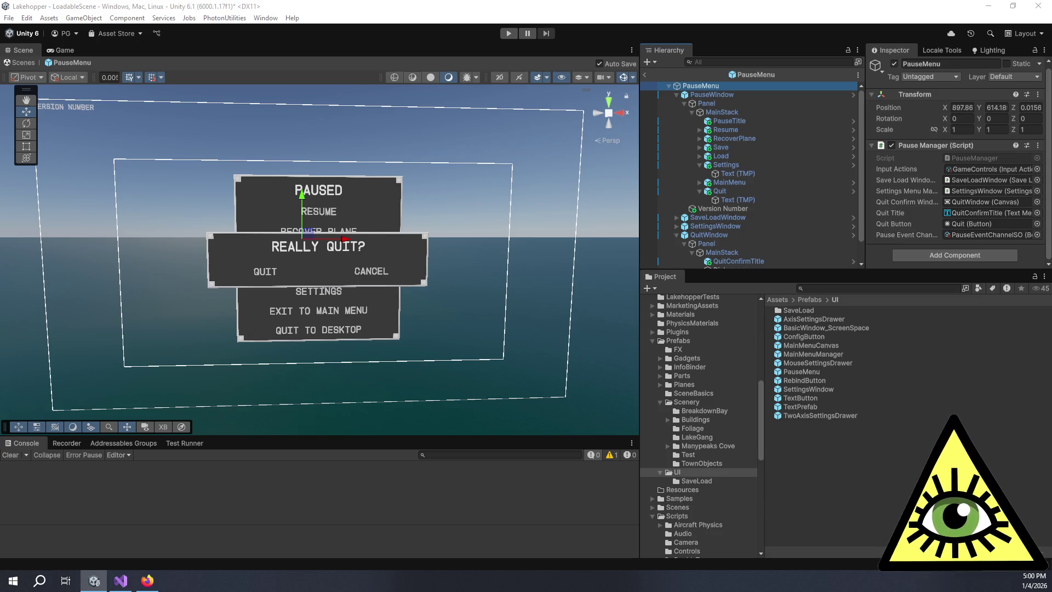
- Bring the Firefox double slit experiment image results over Unity and move the window lower right
key(alt+Tab)
drag(328, 235, 452, 261)
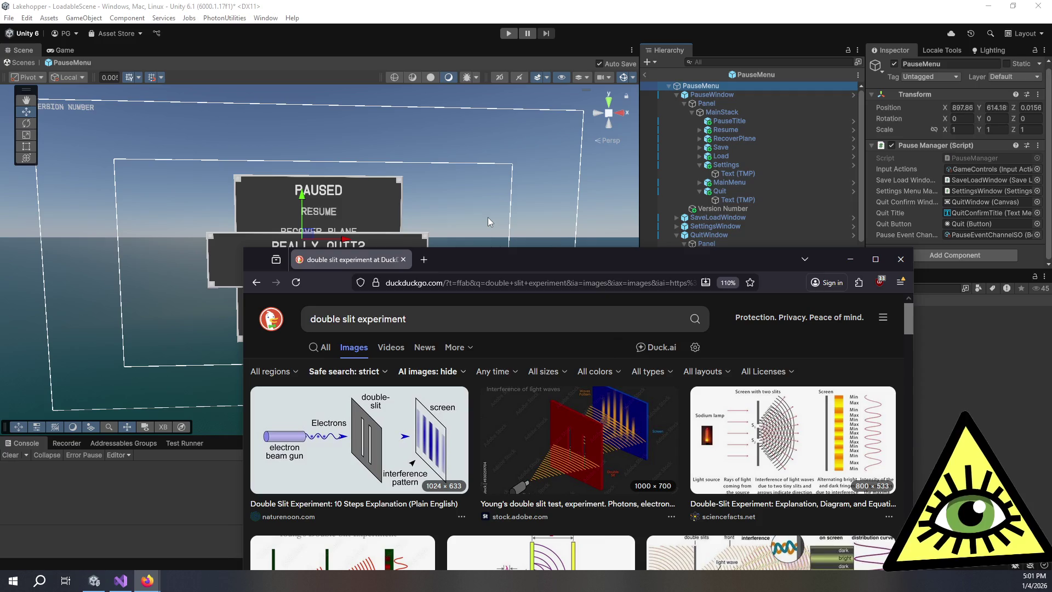
- Raise the Firefox window, scroll through the double slit images and enlarge the plus.maths.org result
drag(489, 259, 496, 172)
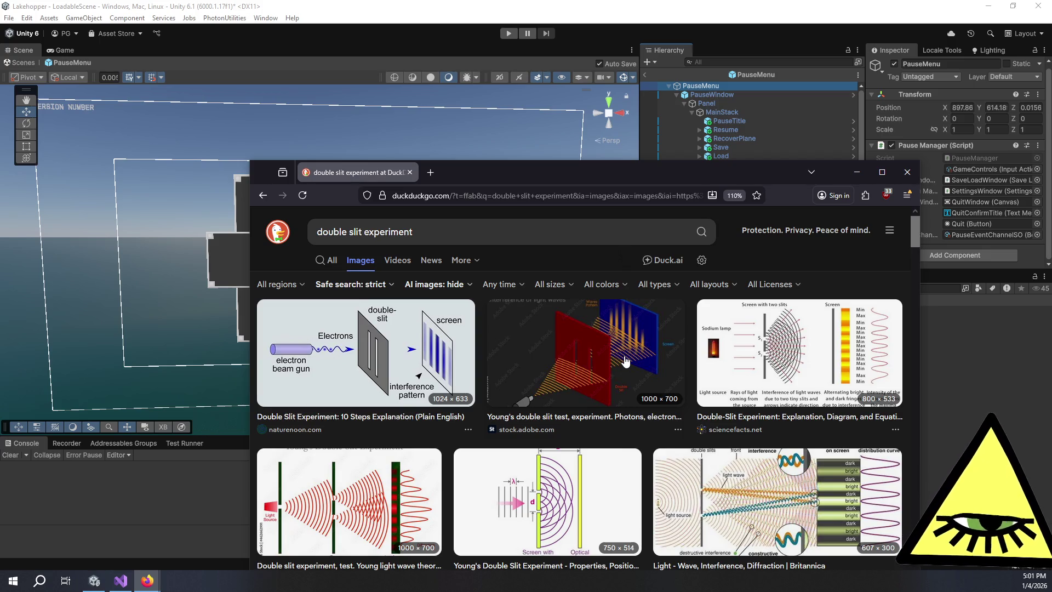
scroll(626, 361, down, 10)
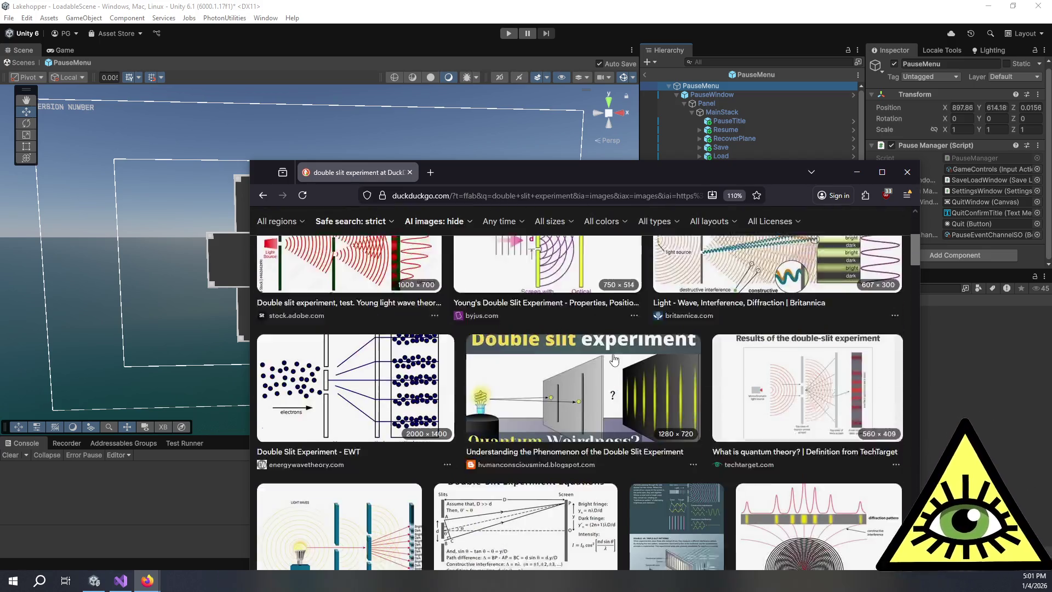
scroll(594, 359, down, 5)
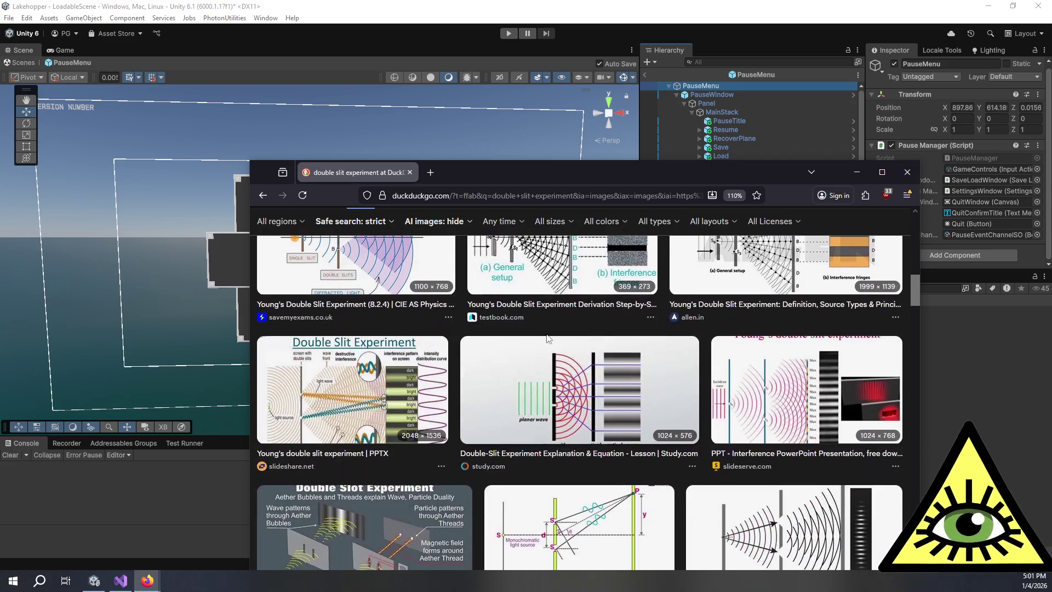
scroll(570, 351, up, 1)
scroll(571, 351, down, 5)
scroll(570, 351, up, 1)
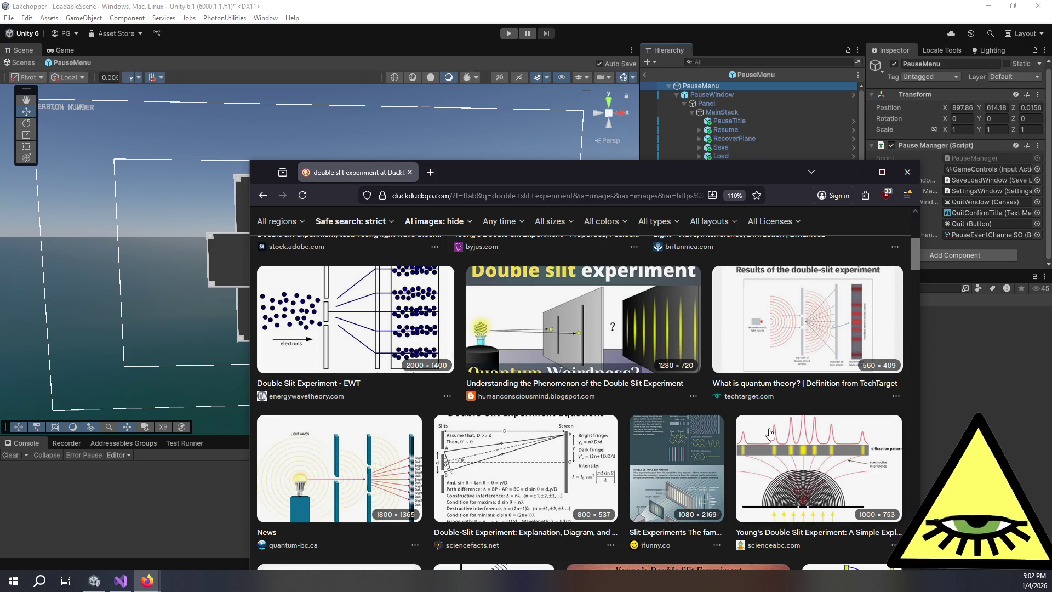
scroll(635, 483, down, 4)
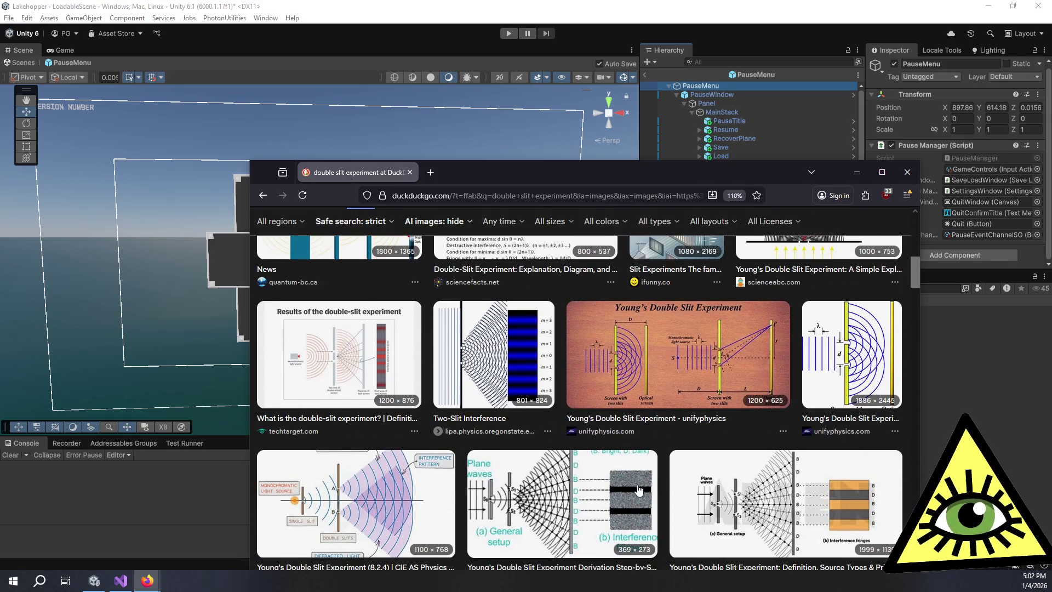
scroll(655, 496, up, 3)
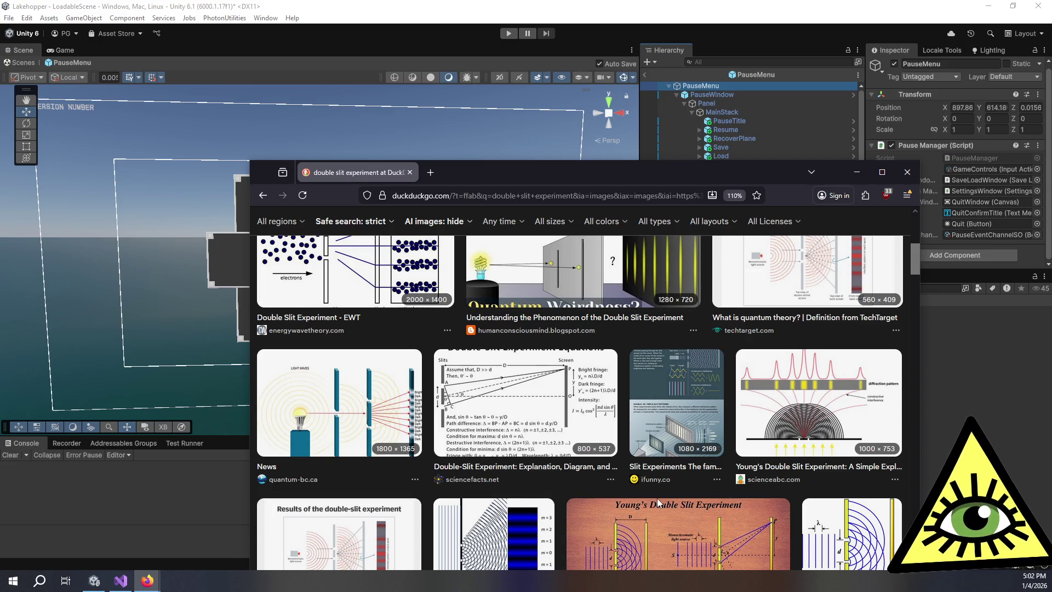
scroll(656, 499, down, 5)
scroll(336, 503, up, 4)
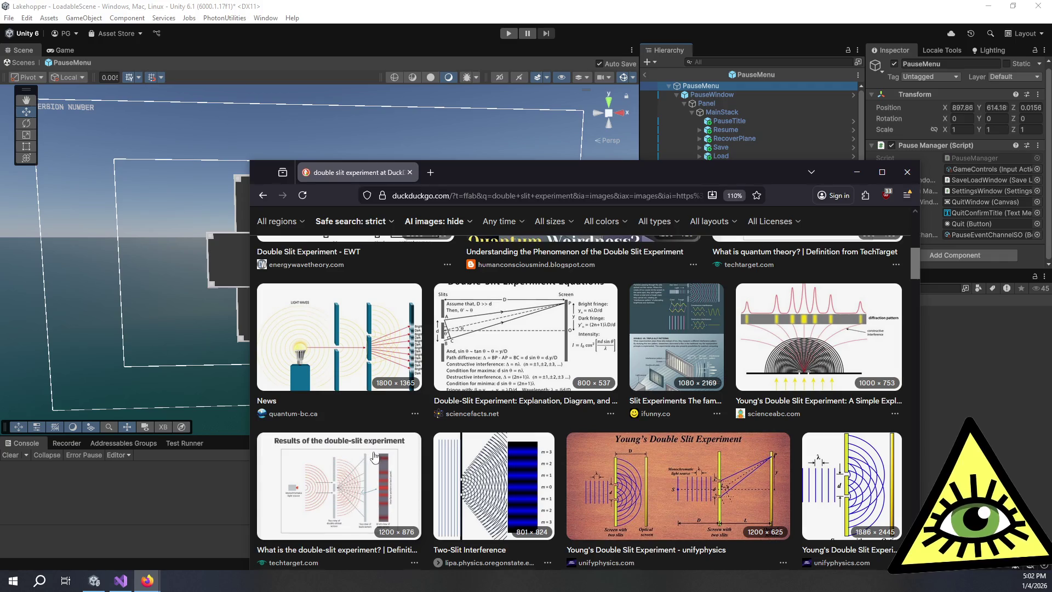
scroll(551, 481, down, 5)
scroll(551, 481, down, 10)
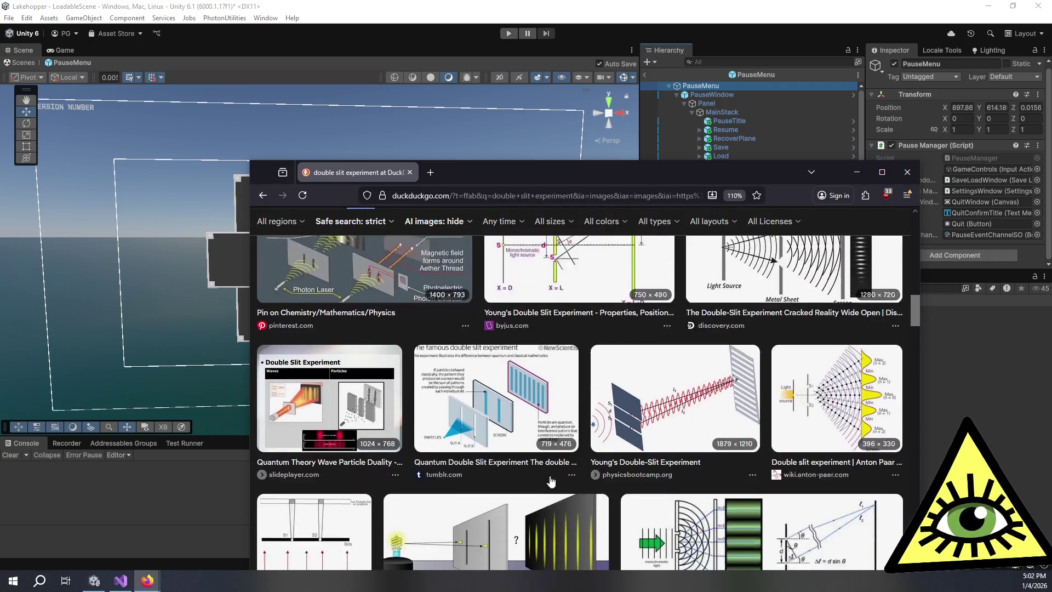
scroll(551, 487, down, 10)
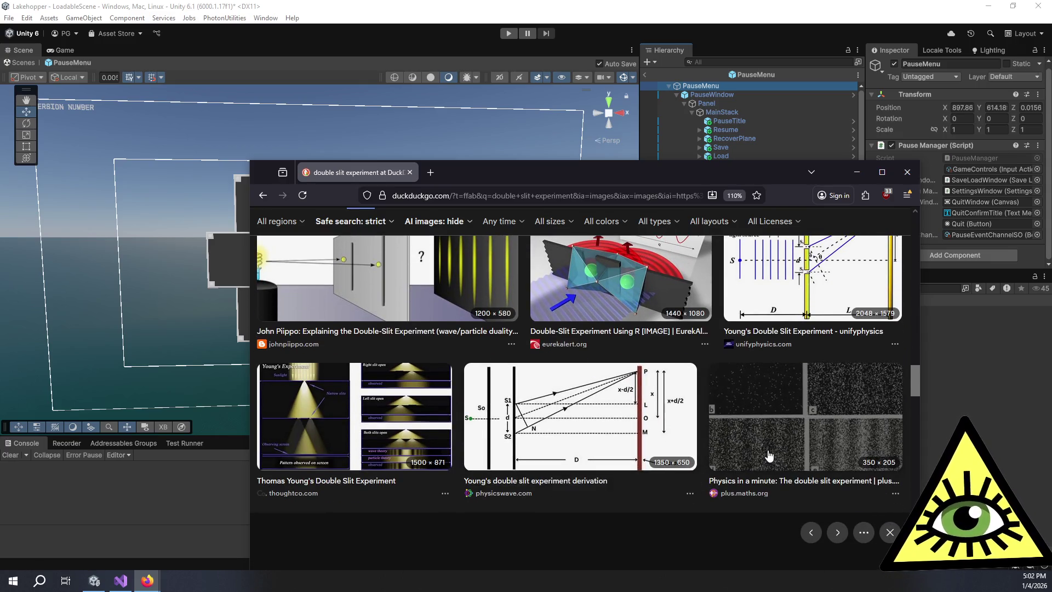
scroll(767, 458, down, 5)
scroll(766, 413, up, 3)
click(766, 411)
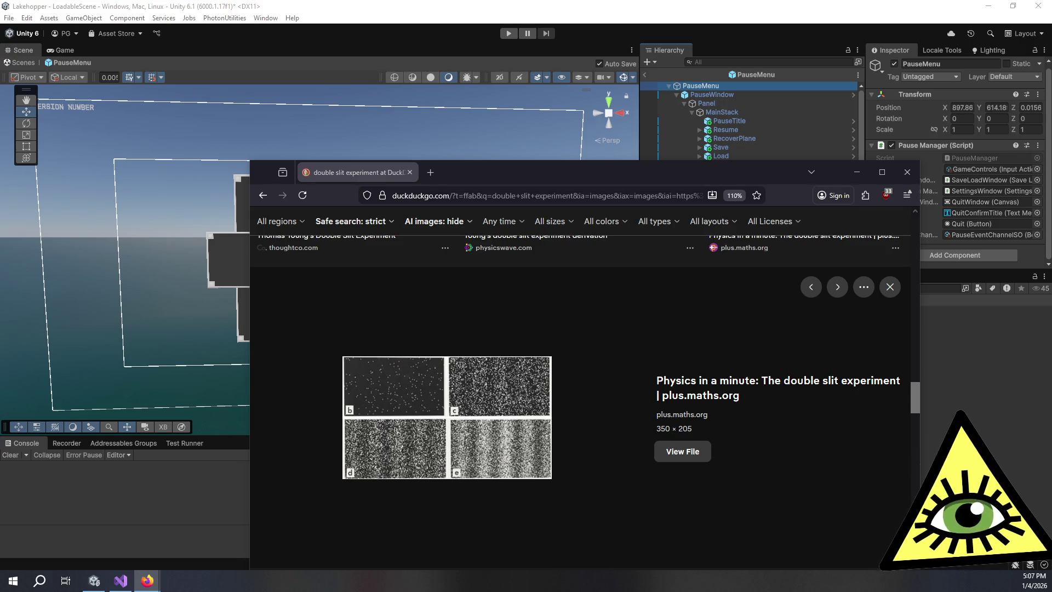
- Shift the Firefox window with the double slit image results slightly right and up
drag(598, 179, 627, 162)
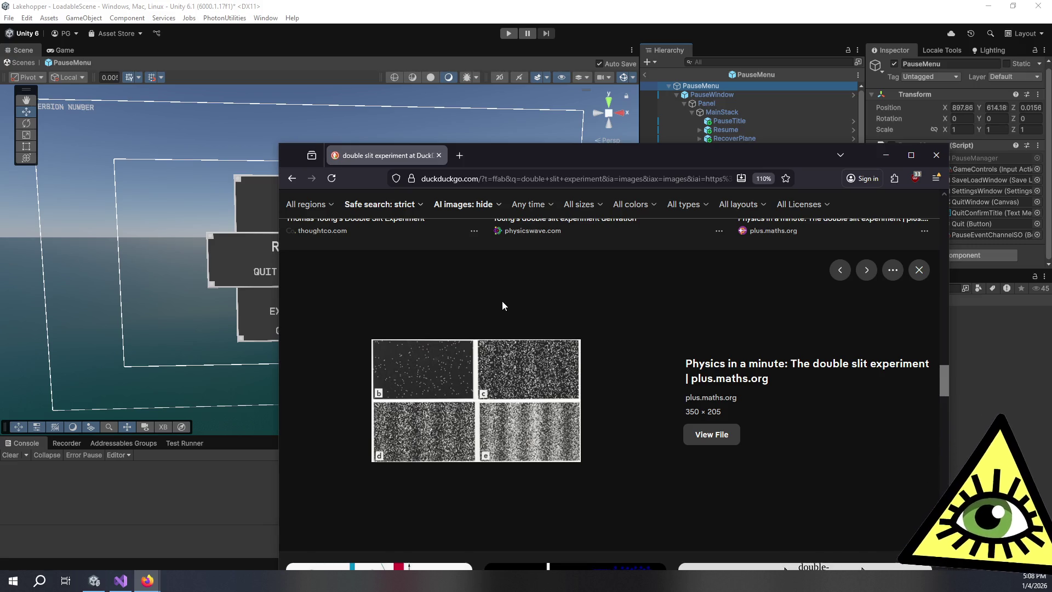
- Find the plus.maths.org double slit thumbnail in the results and open its larger preview
scroll(510, 304, up, 5)
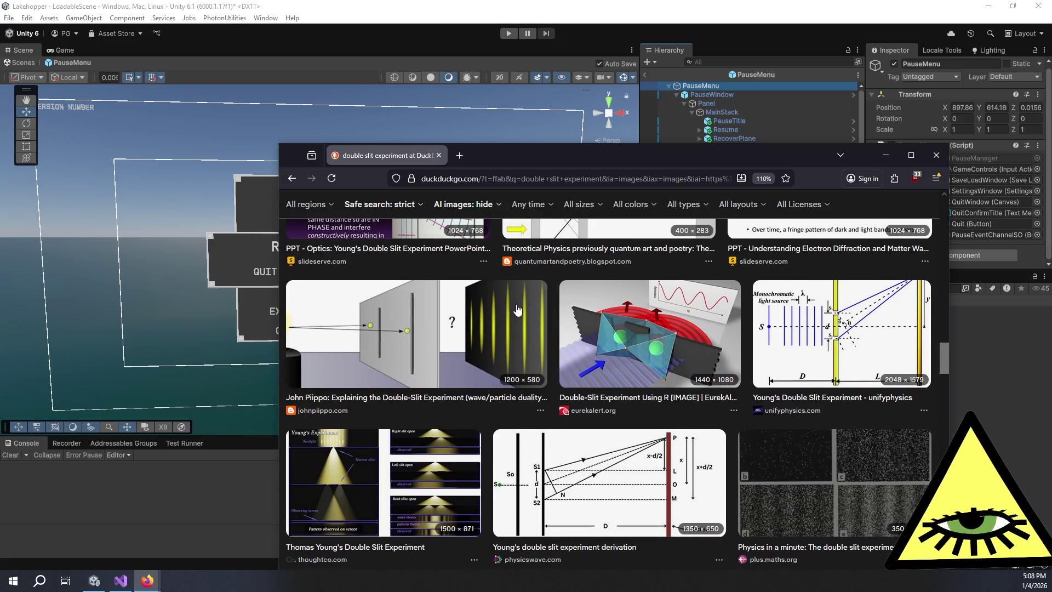
scroll(525, 313, up, 5)
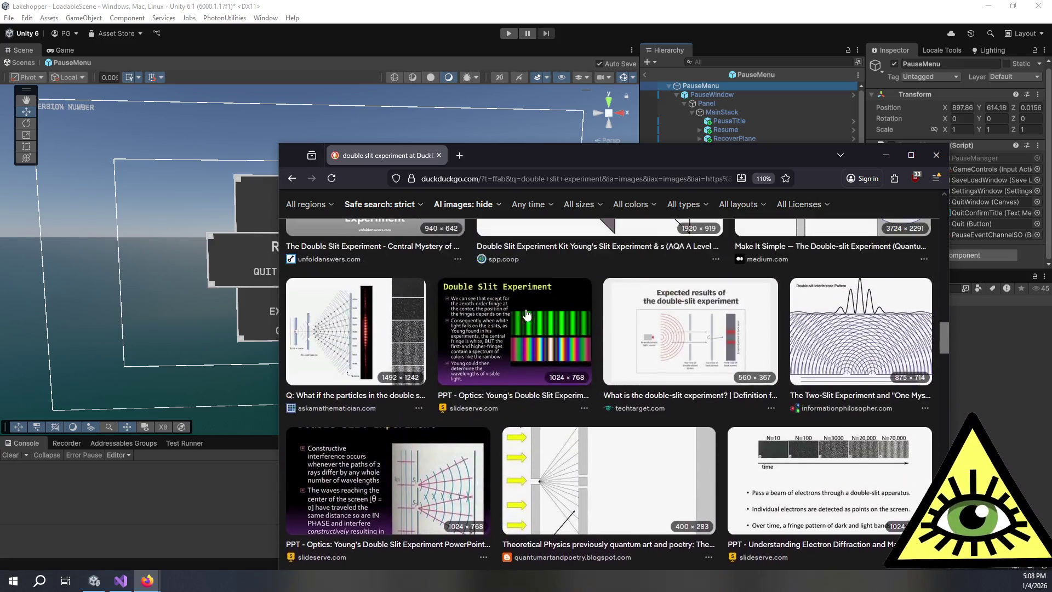
scroll(526, 313, up, 1)
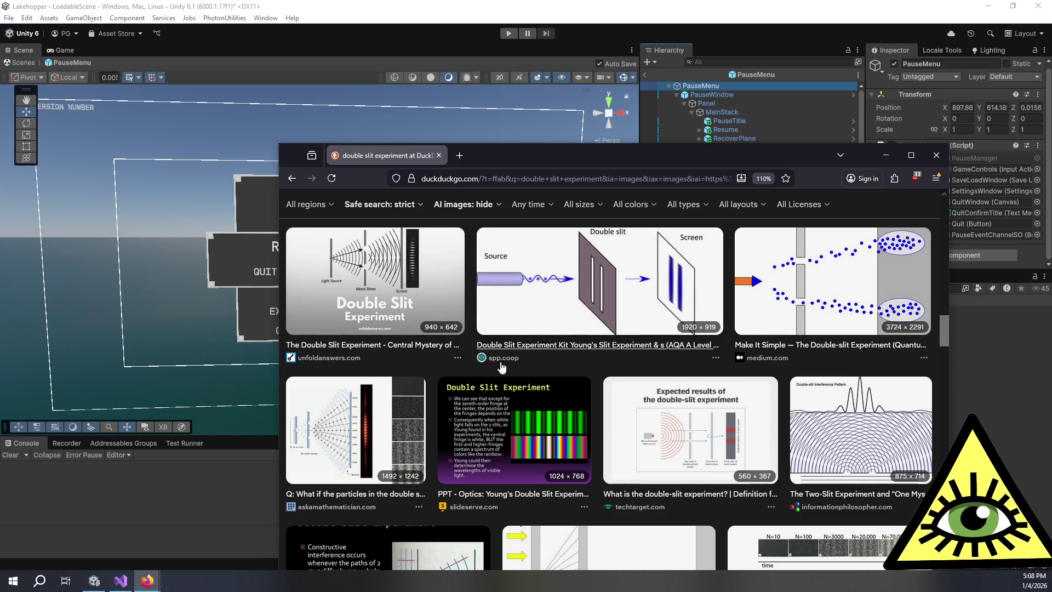
scroll(553, 355, down, 2)
scroll(553, 355, up, 4)
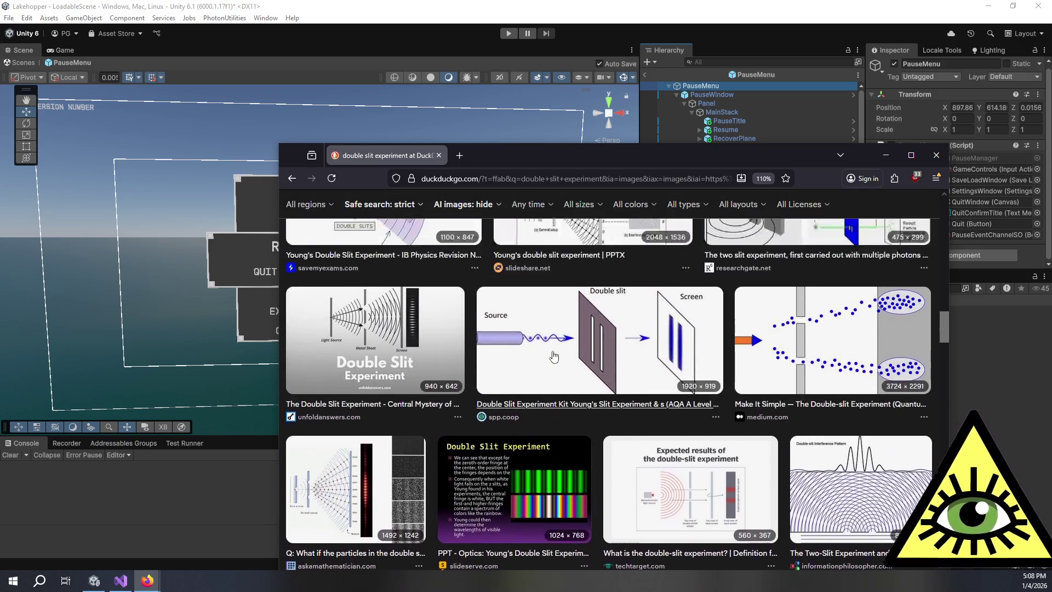
scroll(463, 285, down, 3)
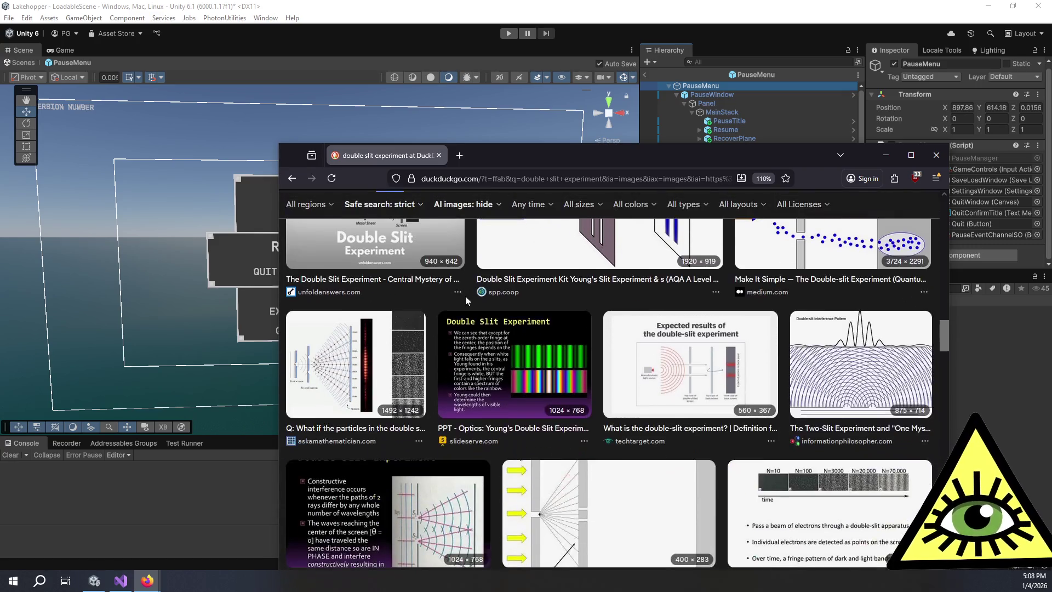
scroll(482, 318, down, 3)
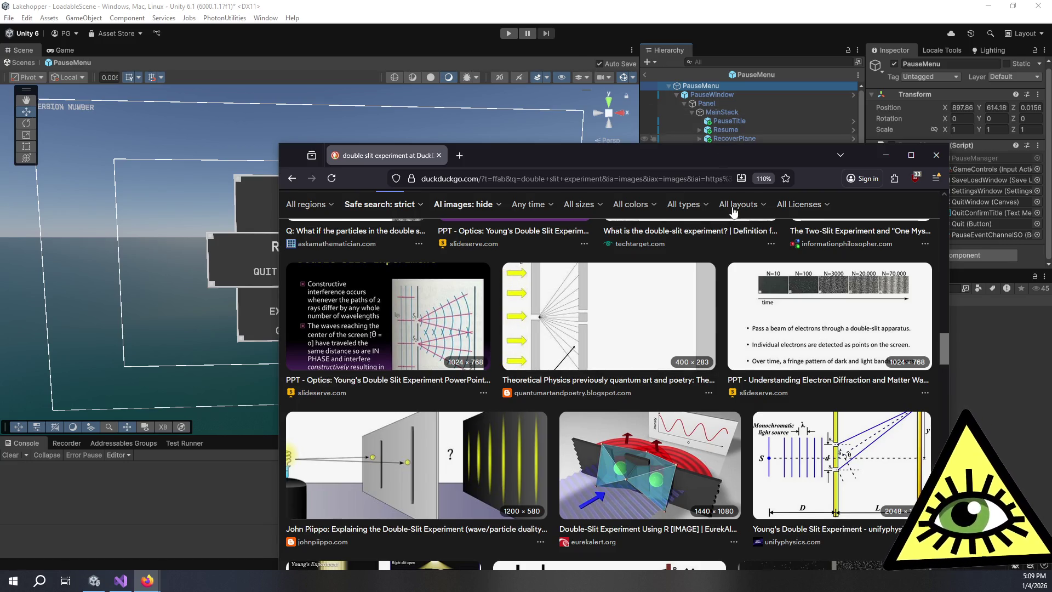
click(833, 548)
- Browse the image results around the preview, then return to the Unity editor
scroll(697, 371, down, 5)
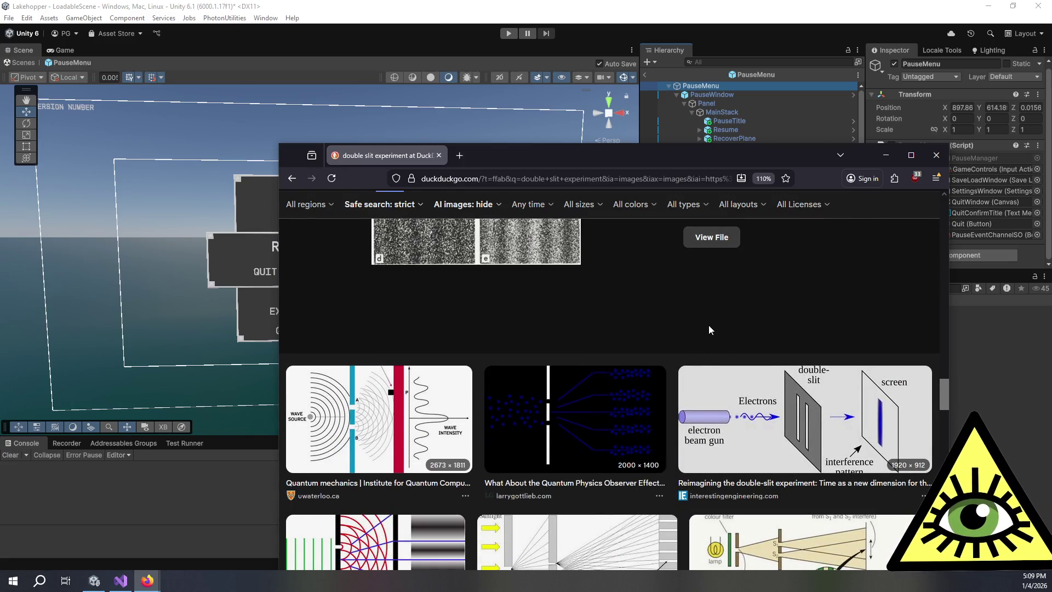
scroll(724, 323, down, 1)
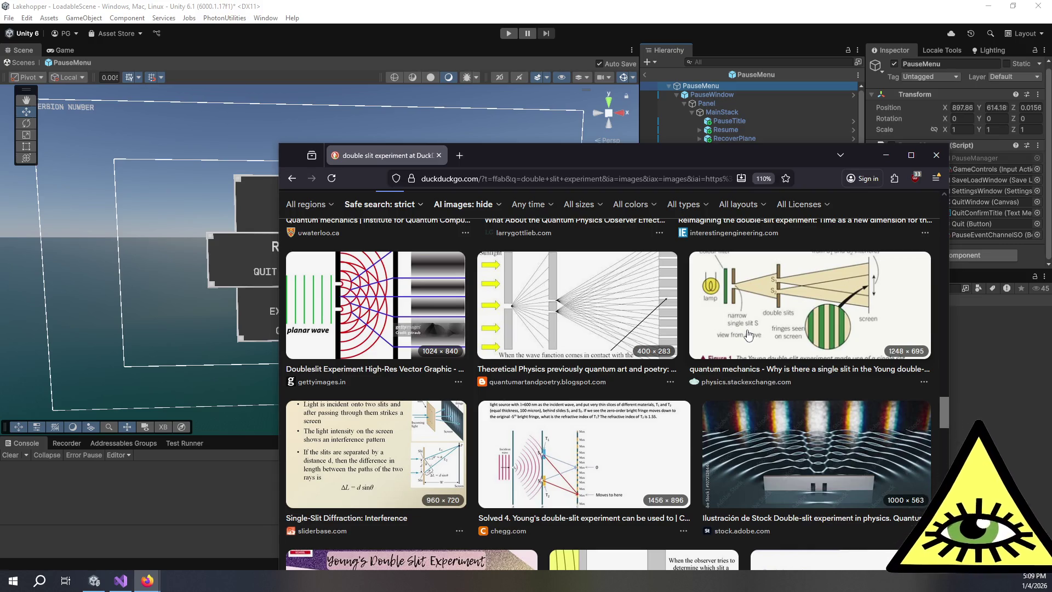
scroll(716, 371, down, 2)
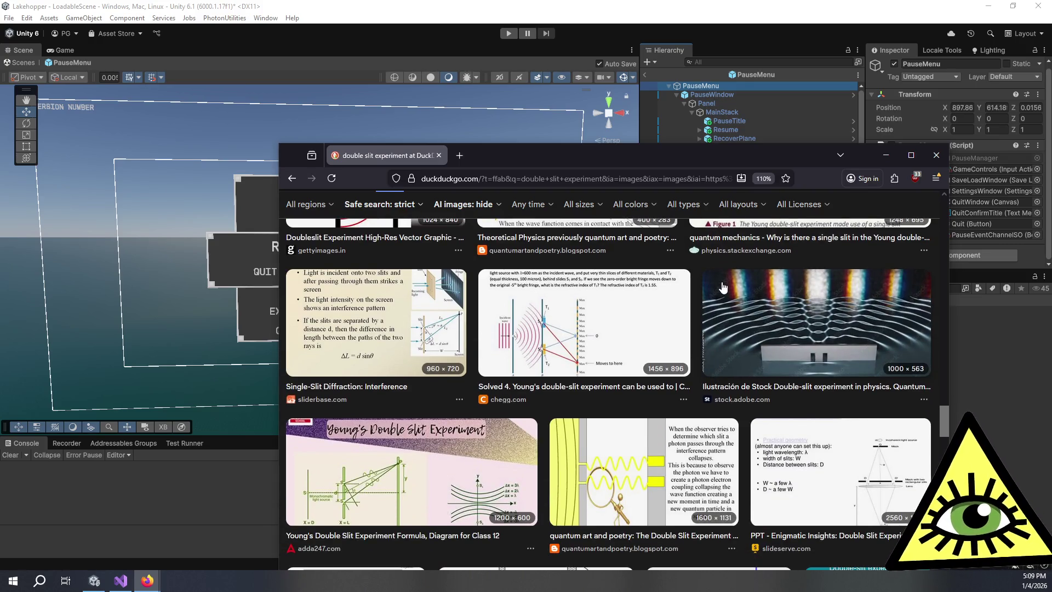
scroll(656, 248, down, 5)
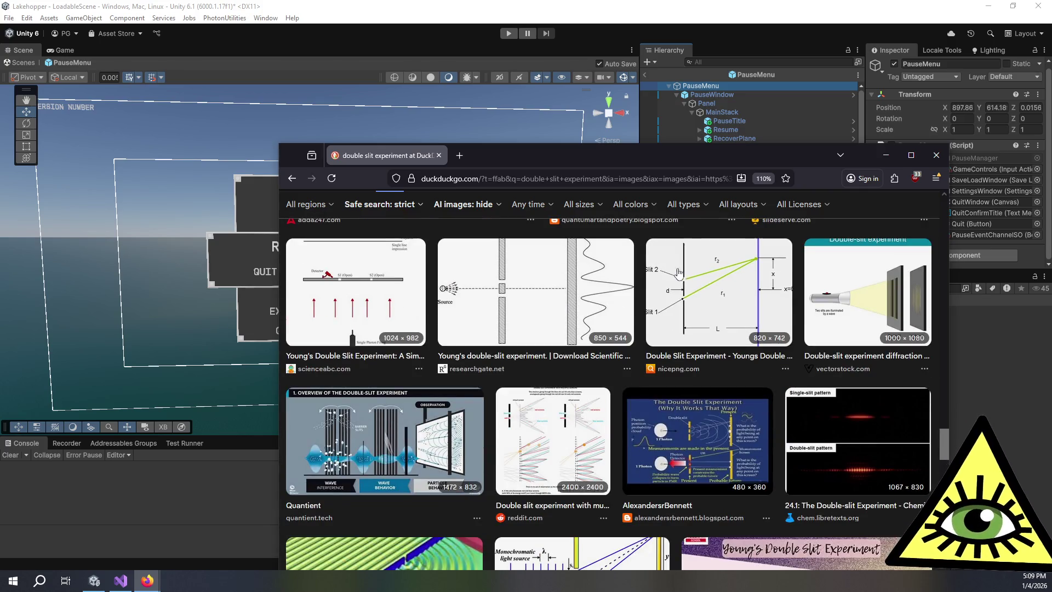
scroll(677, 298, down, 2)
scroll(677, 298, down, 2)
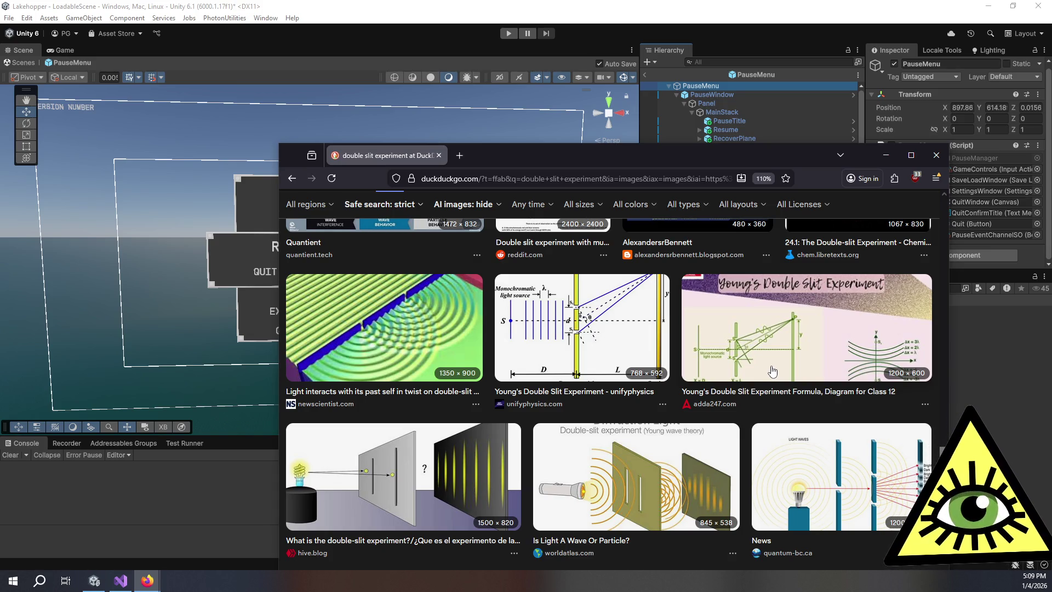
scroll(770, 375, up, 5)
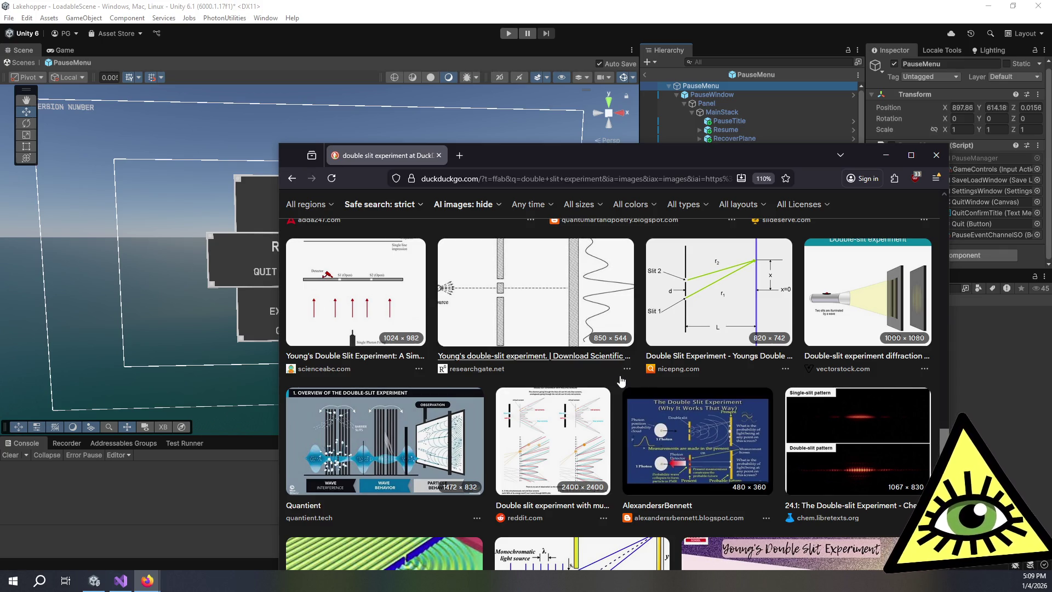
scroll(621, 381, up, 5)
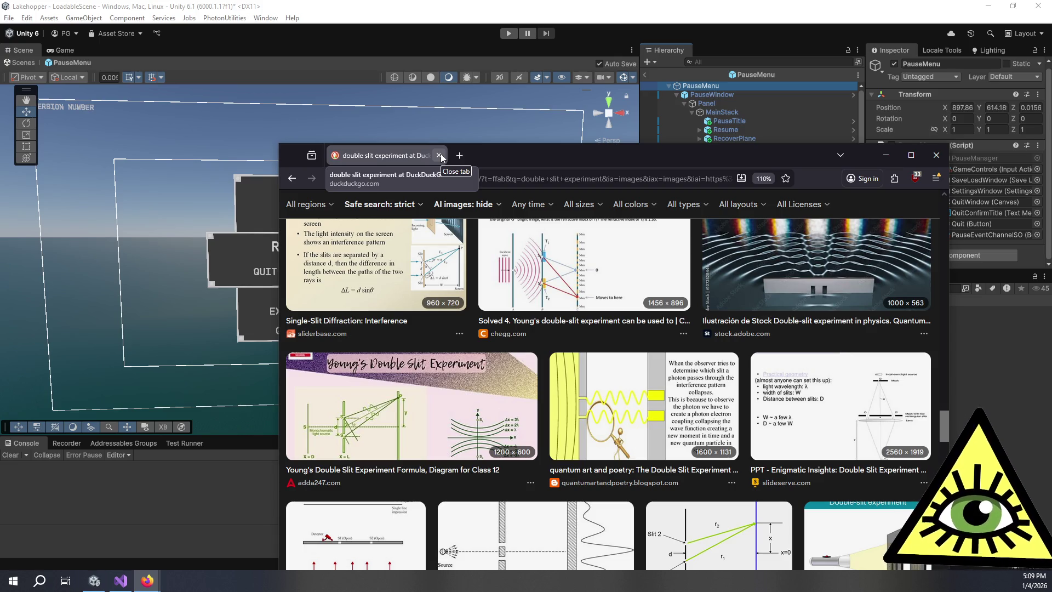
scroll(485, 261, up, 5)
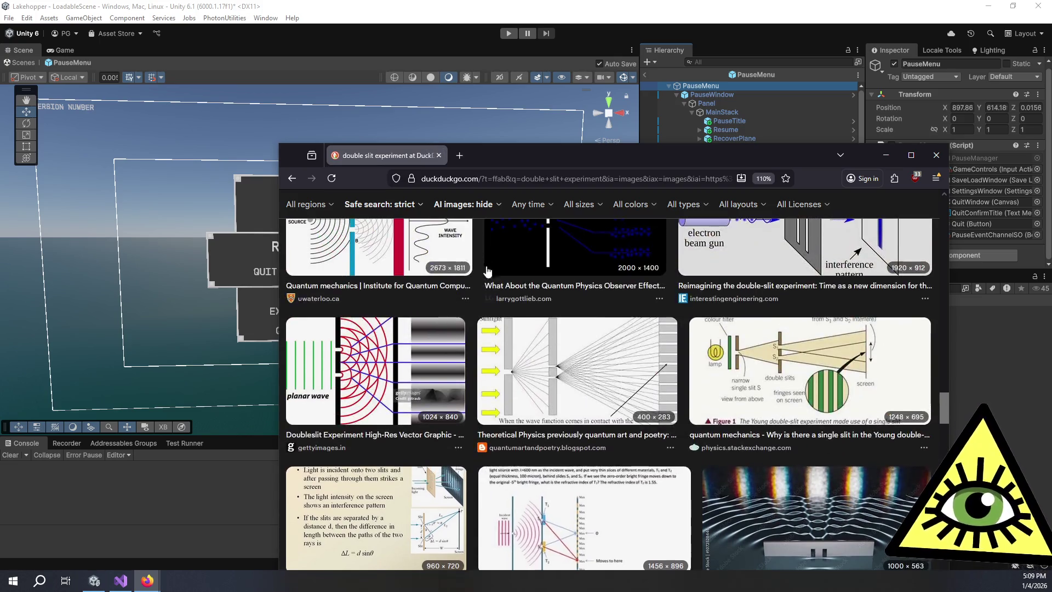
scroll(480, 277, up, 4)
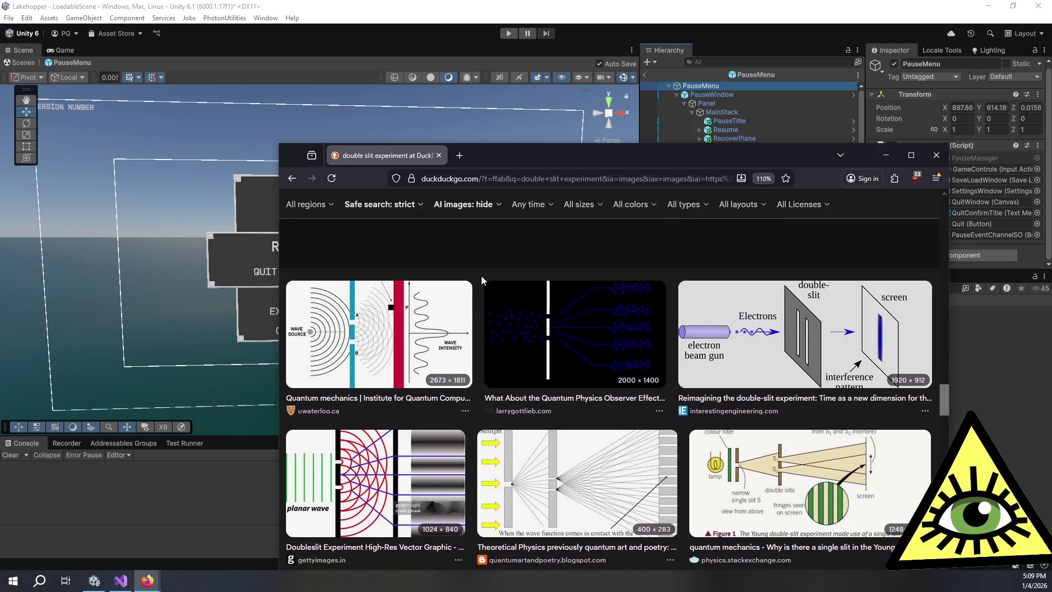
scroll(475, 306, up, 3)
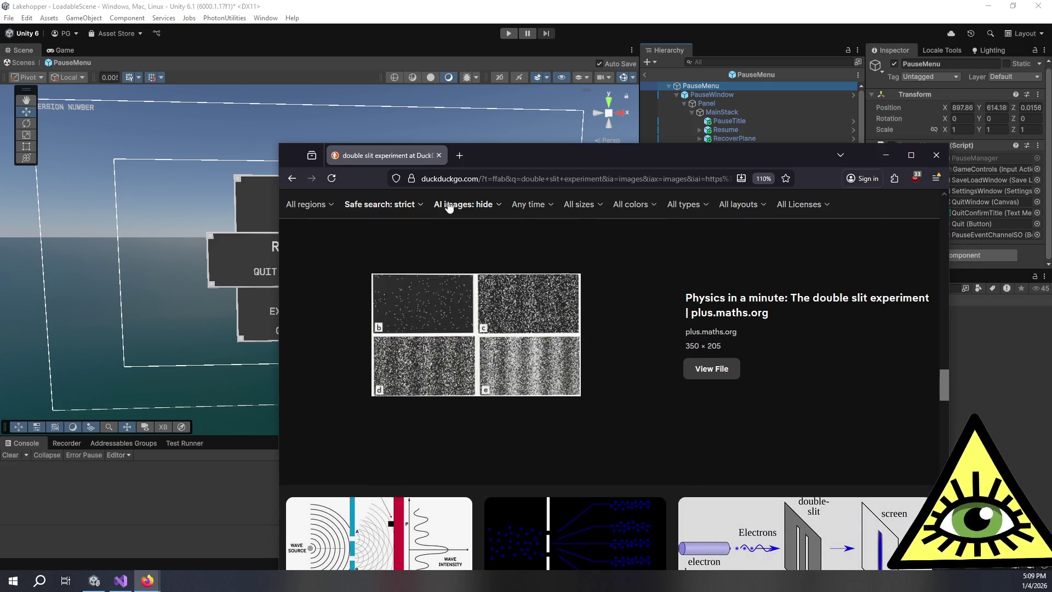
key(alt+Tab)
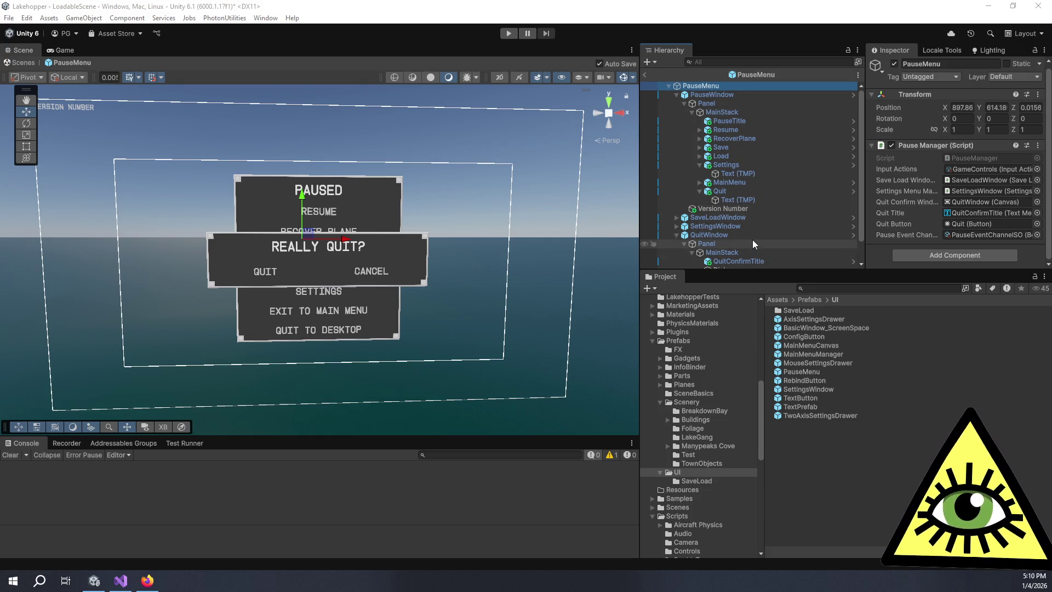
- Collapse the Panel under QuitWindow in the PauseMenu prefab's Hierarchy
click(685, 244)
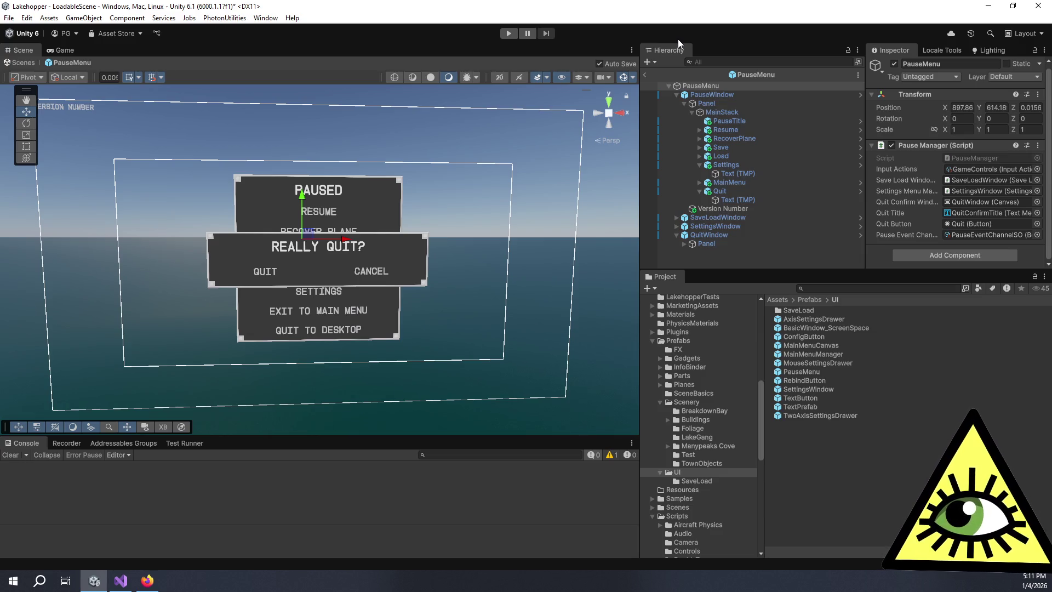
click(712, 51)
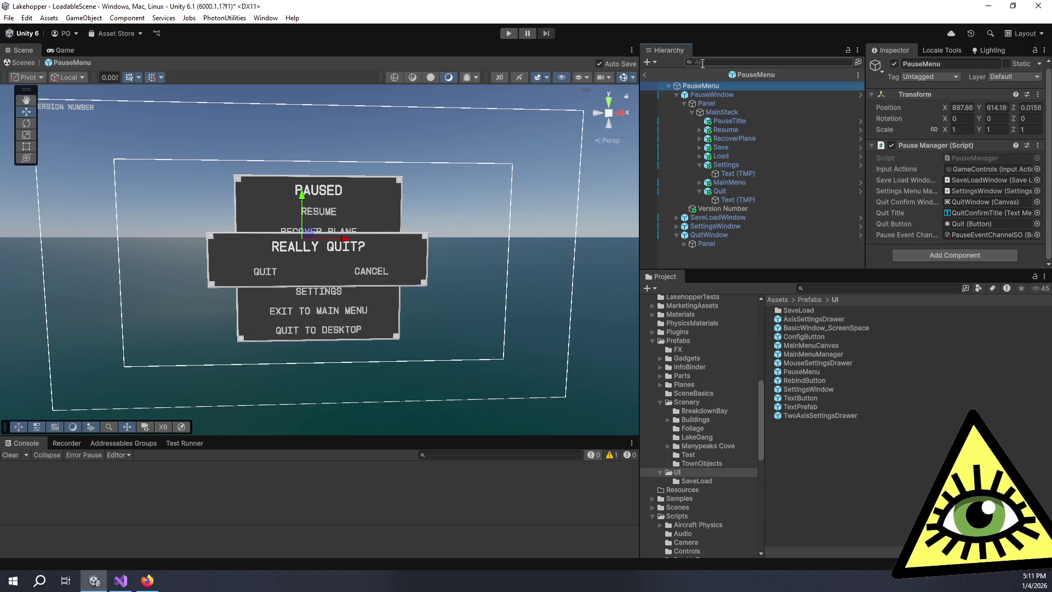
- Hide the Really Quit window by disabling QuitWindow's Canvas, then exit the PauseMenu prefab
click(697, 94)
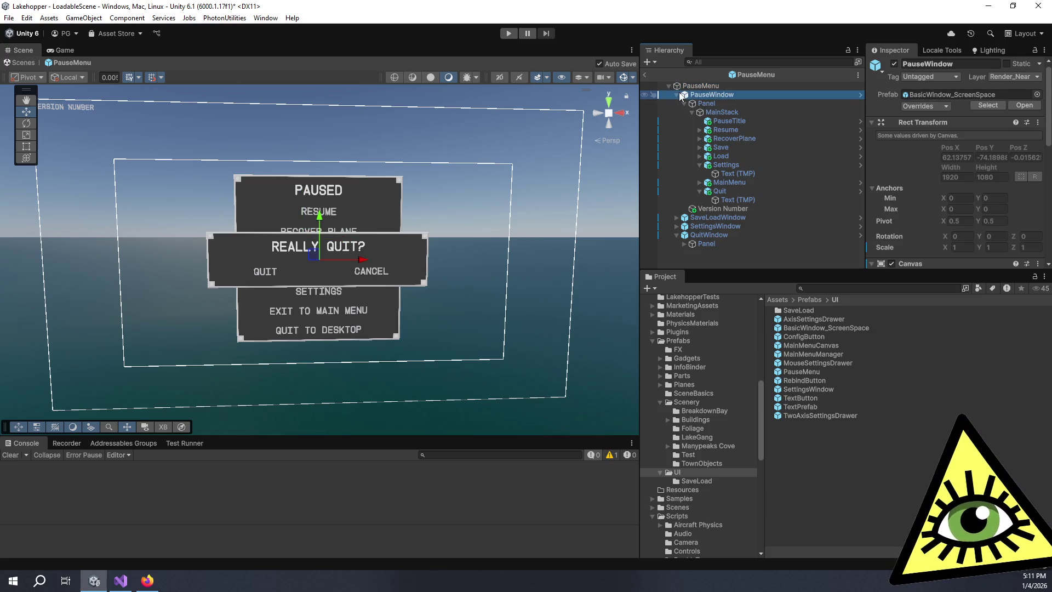
click(713, 235)
scroll(910, 152, down, 5)
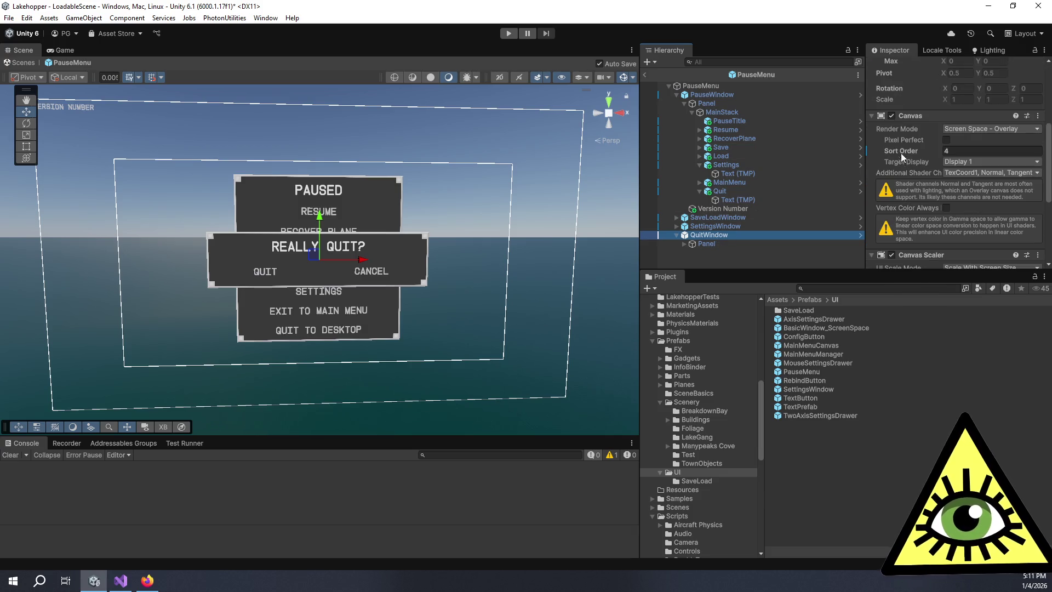
click(891, 116)
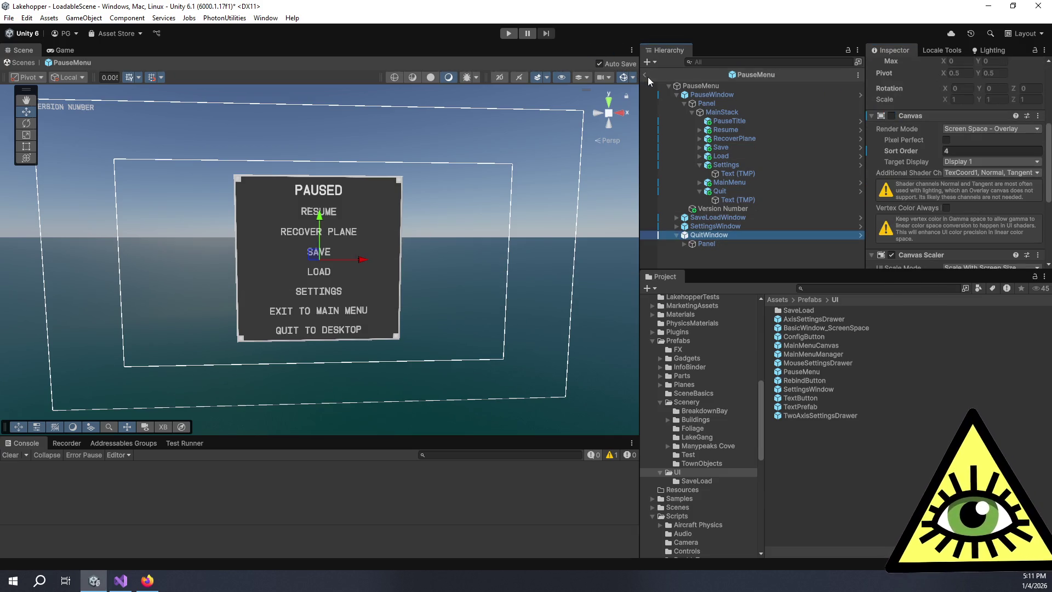
click(646, 75)
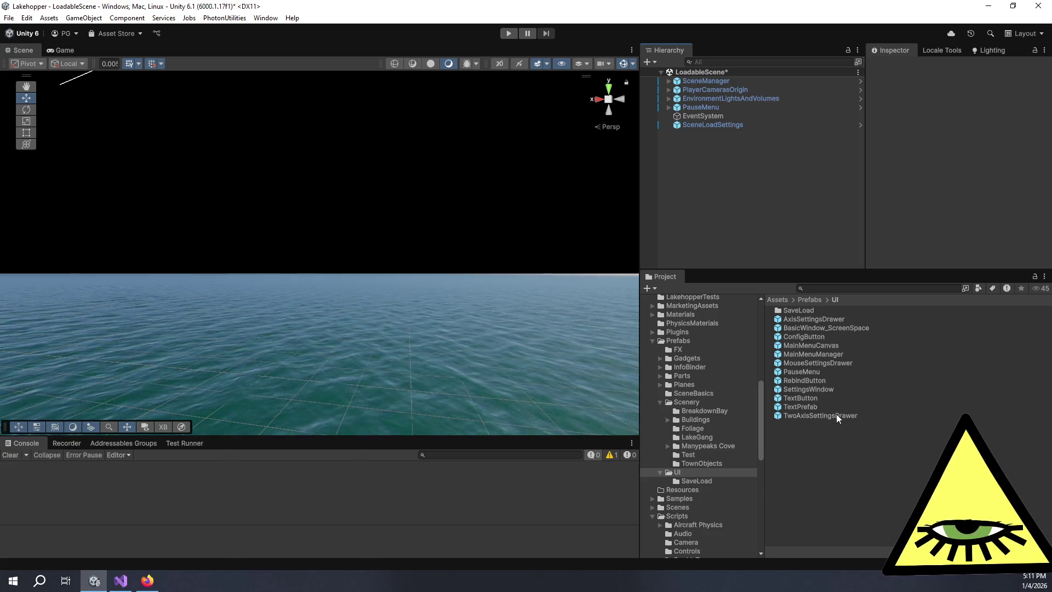
click(805, 372)
- Reopen the PauseMenu prefab and make MainMenu's On Click call OnReturnMainMenuOpen
double_click(805, 373)
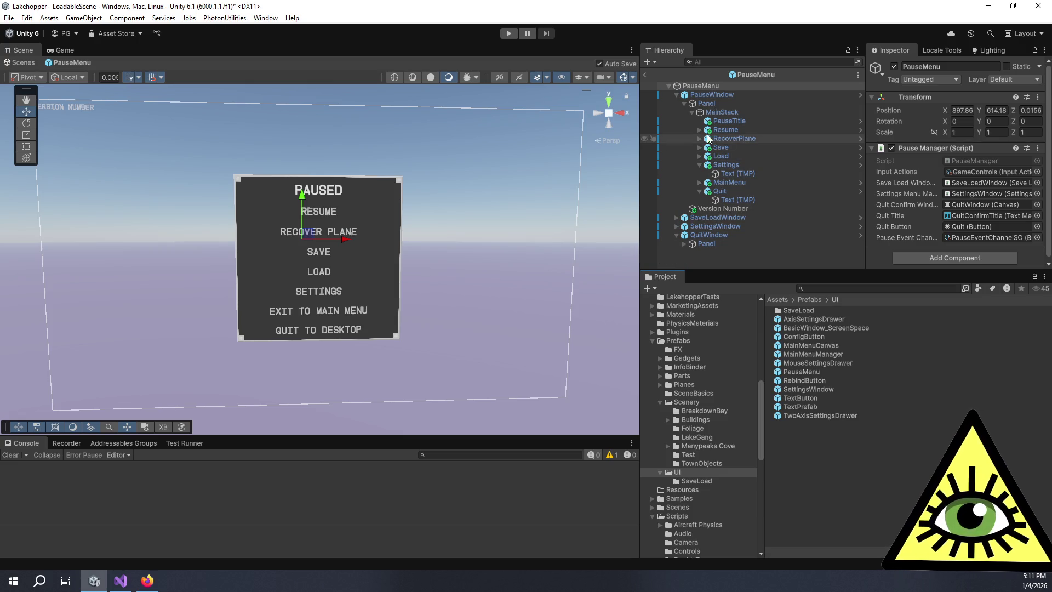
scroll(905, 189, down, 1)
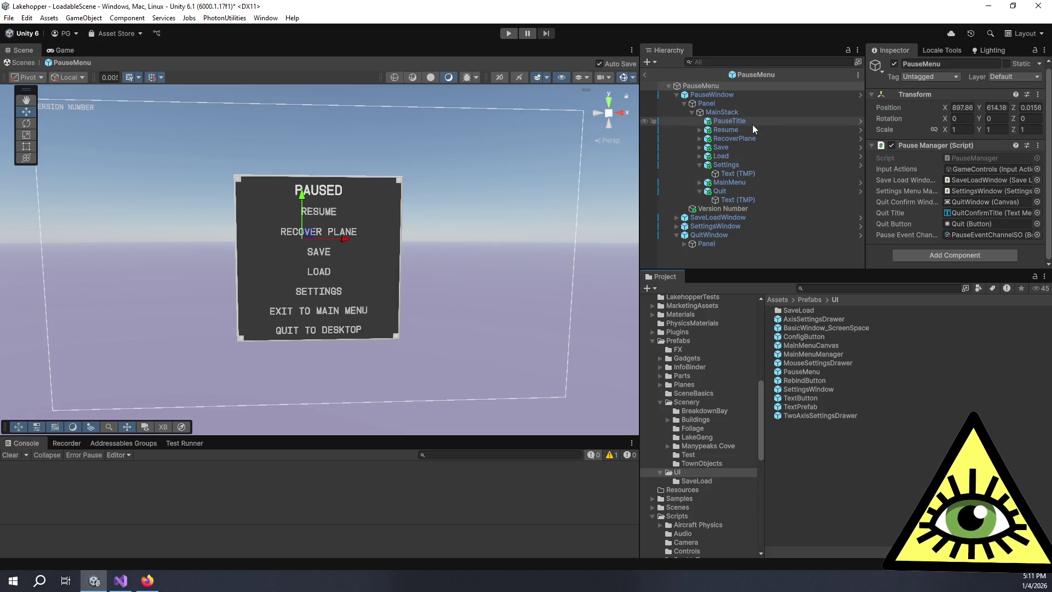
click(748, 182)
scroll(879, 195, down, 5)
scroll(890, 200, down, 8)
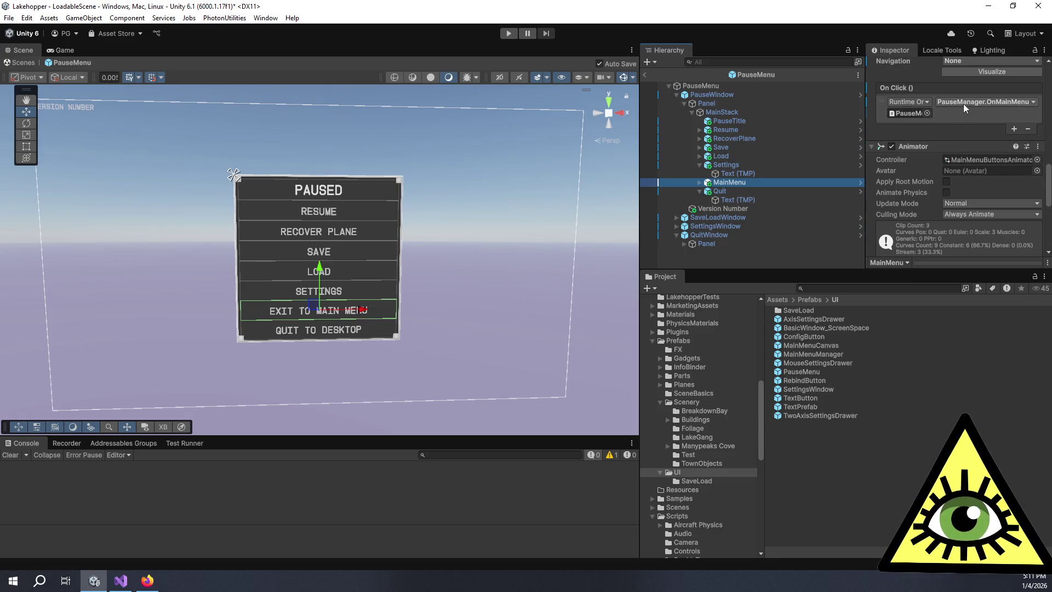
click(964, 103)
mouse_move(969, 149)
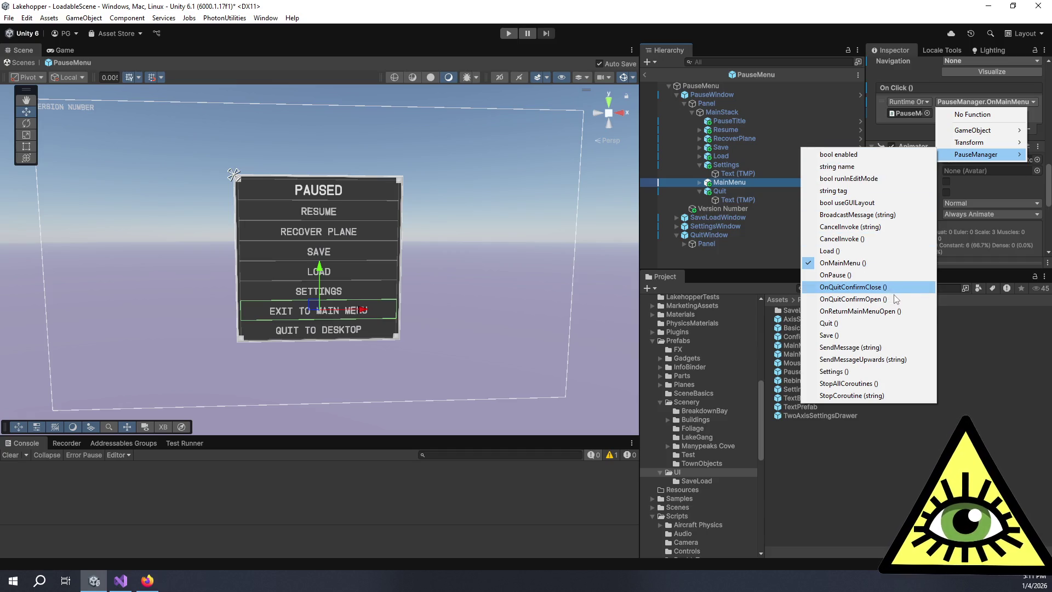
click(902, 312)
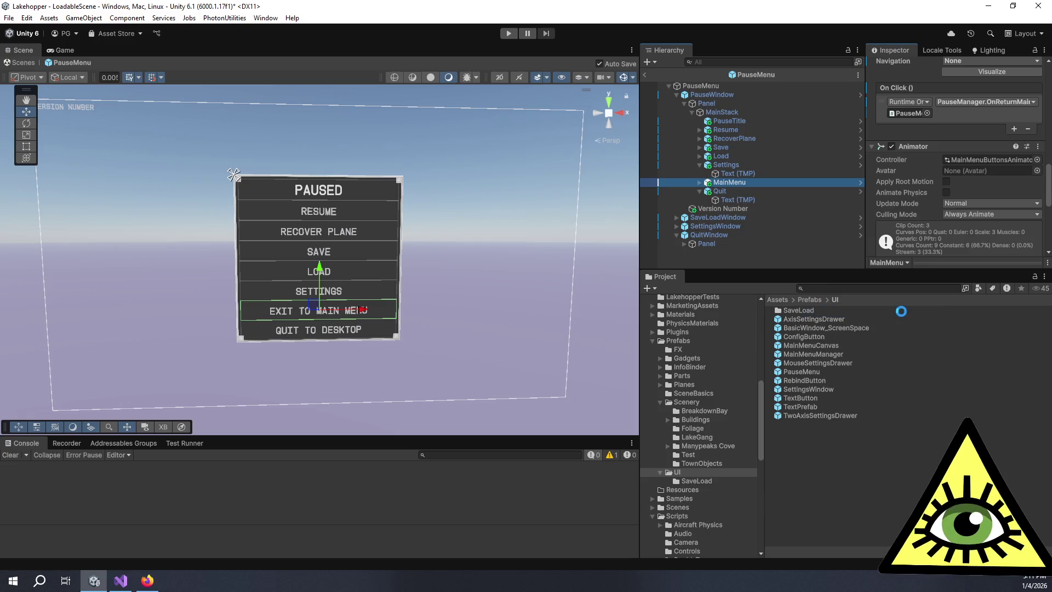
- Make the Quit button's On Click call OnQuitConfirmOpen and exit prefab mode
click(772, 191)
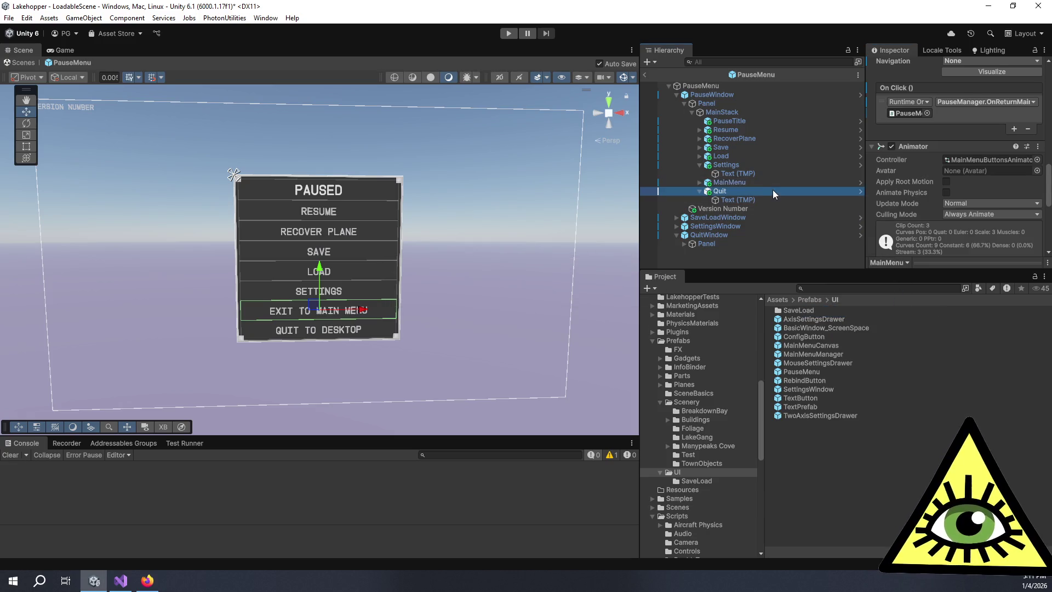
click(955, 105)
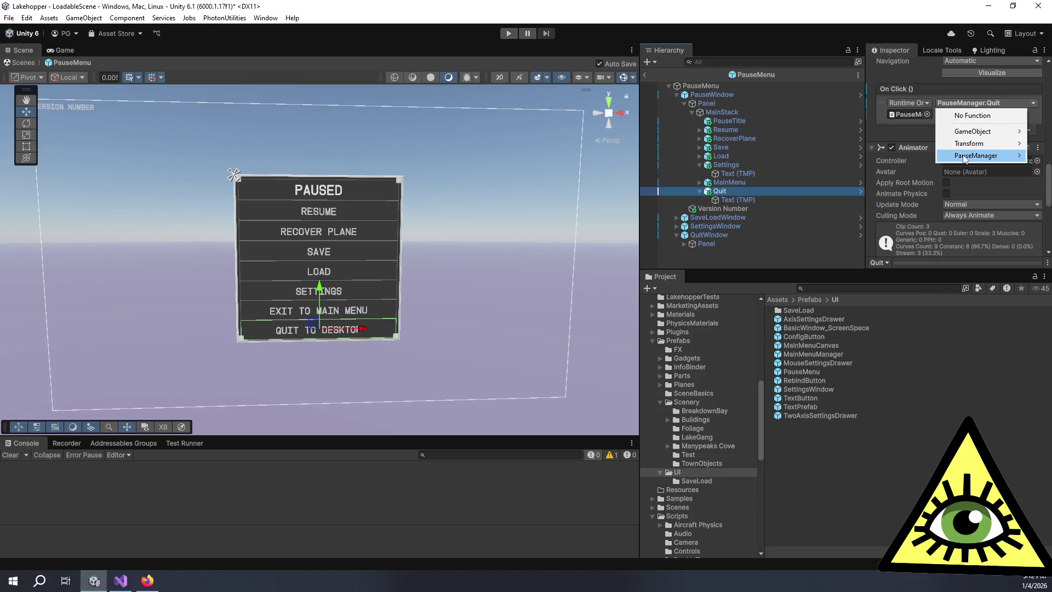
mouse_move(965, 158)
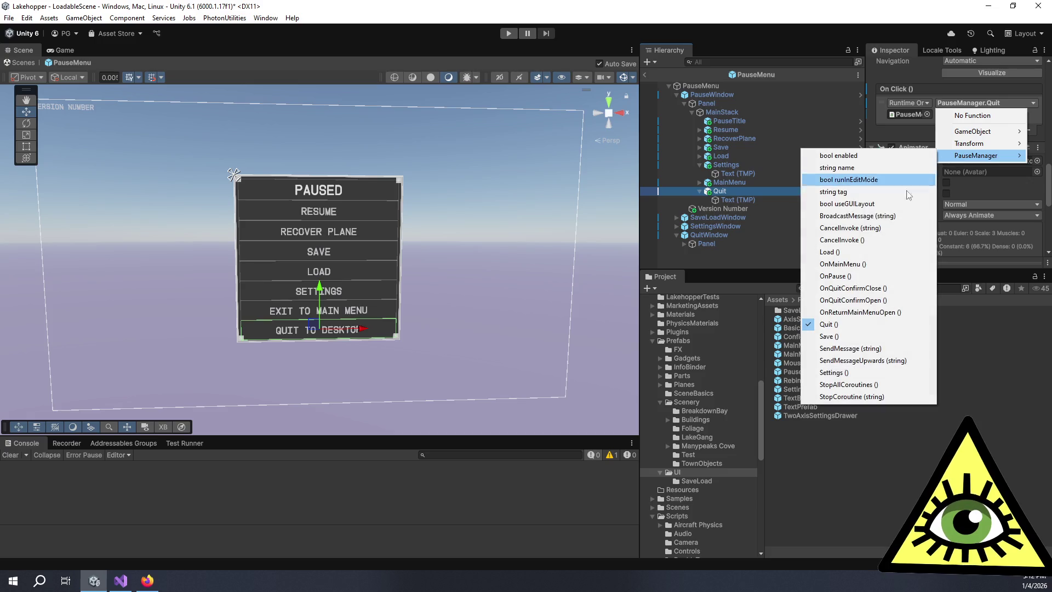
click(902, 301)
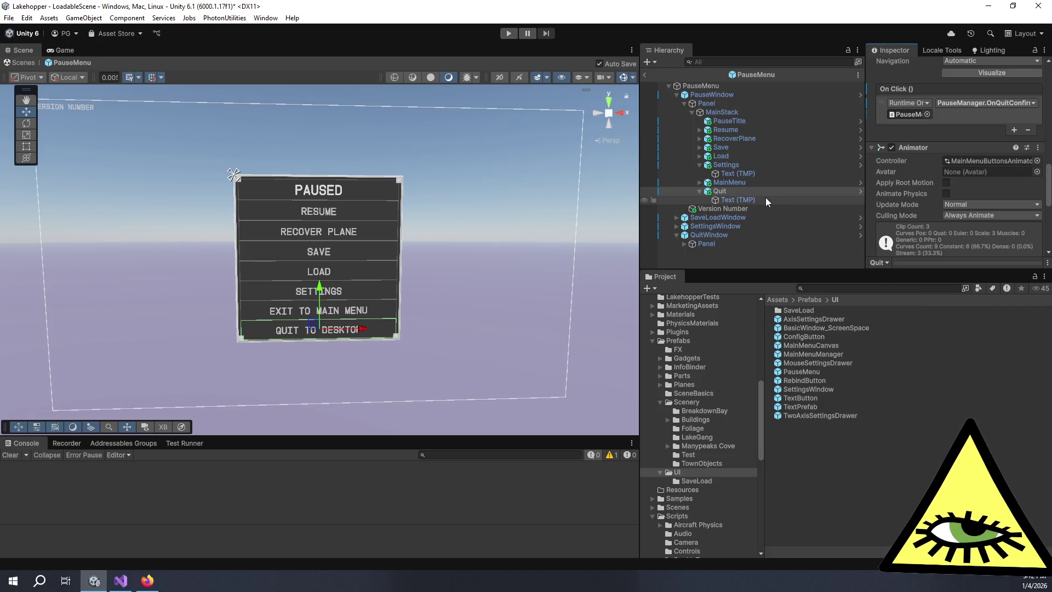
click(646, 79)
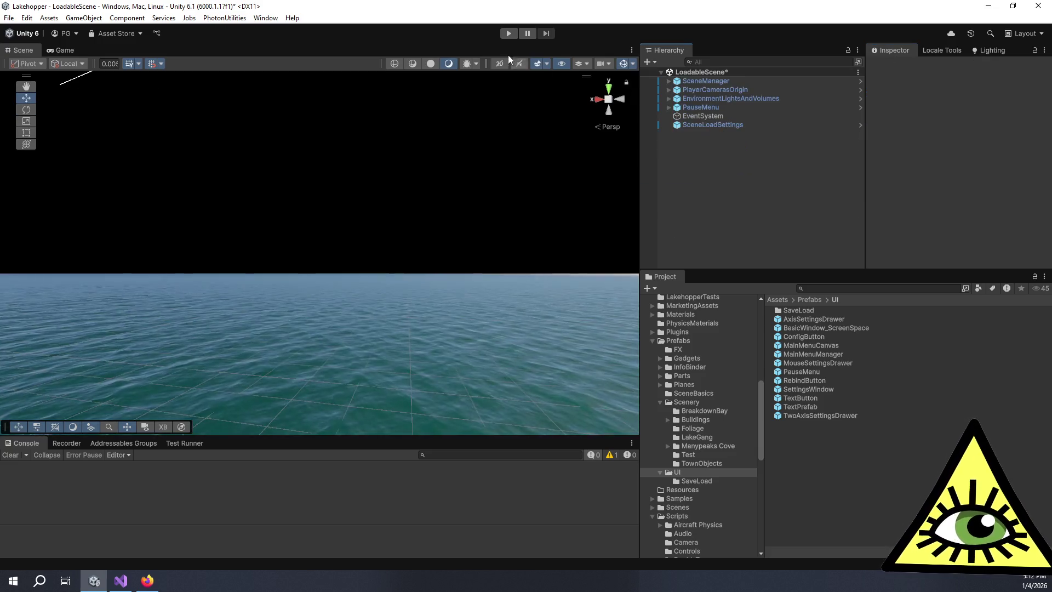
- Play the scene, pause with Esc, and confirm Exit to Main Menu
key(ctrl+p)
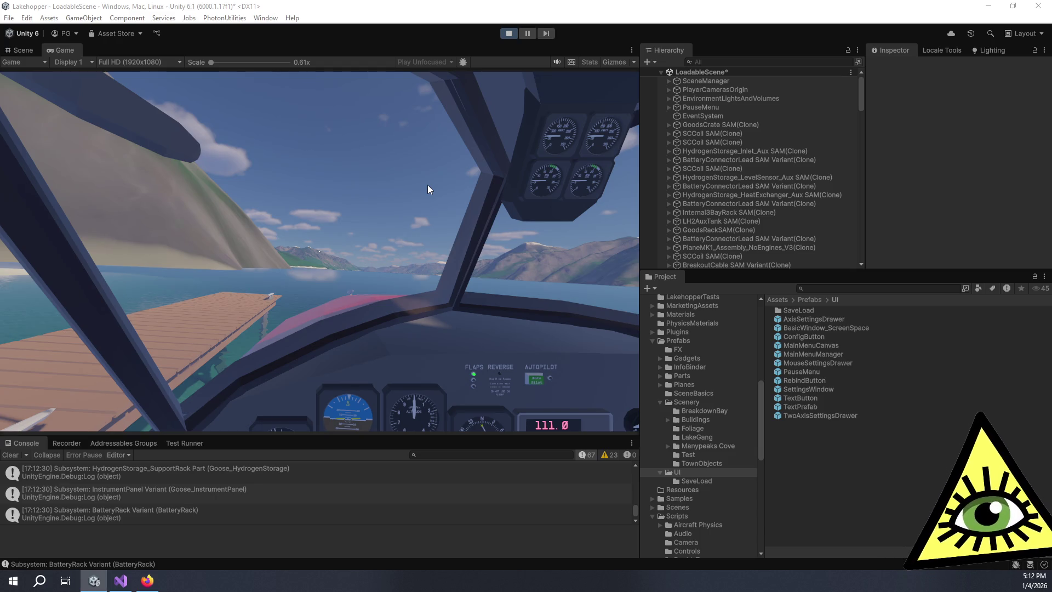
click(324, 265)
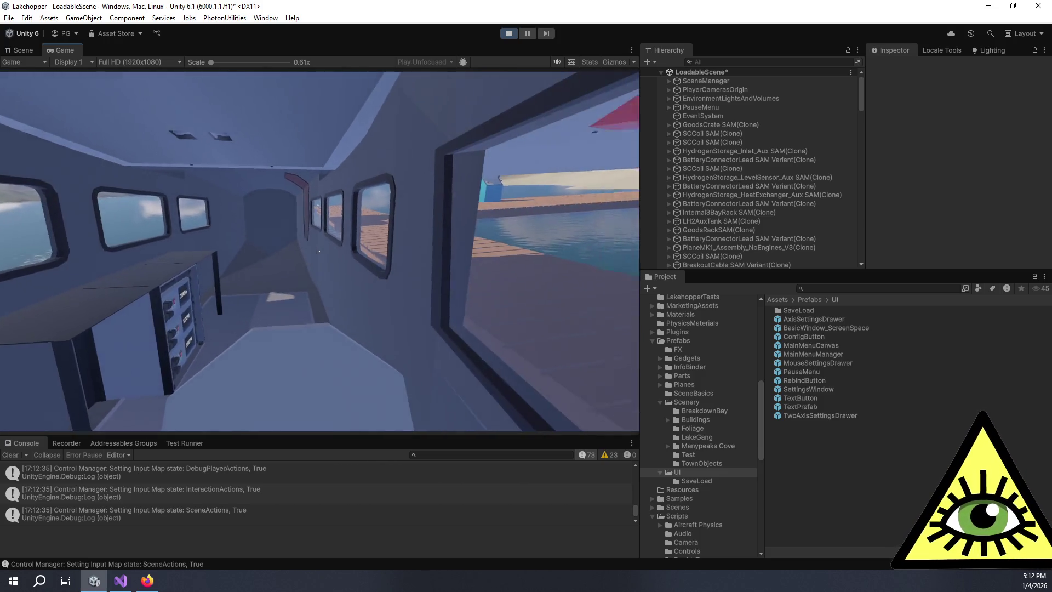
key(Escape)
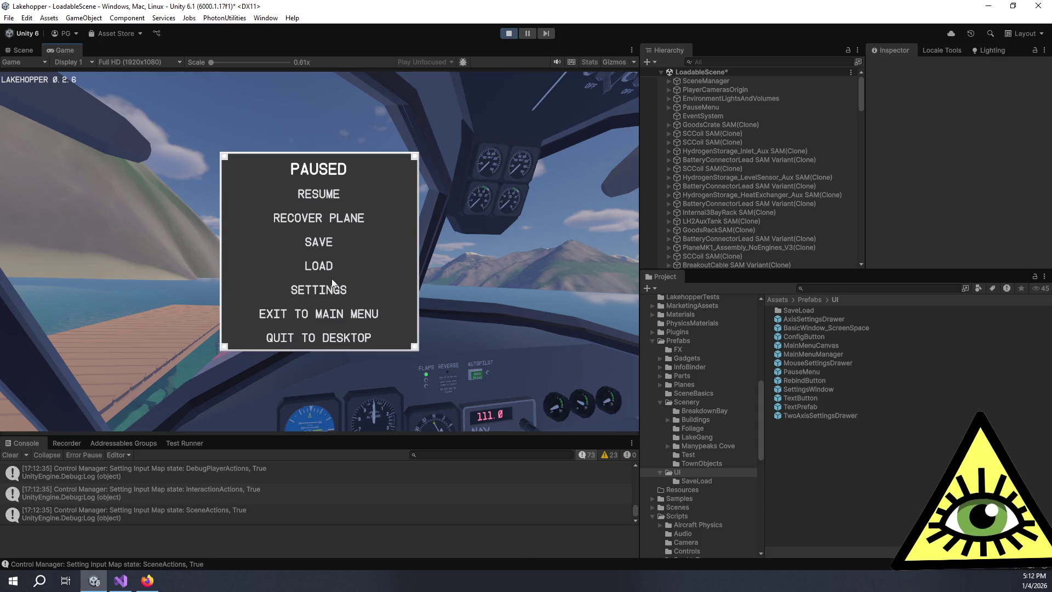
click(331, 314)
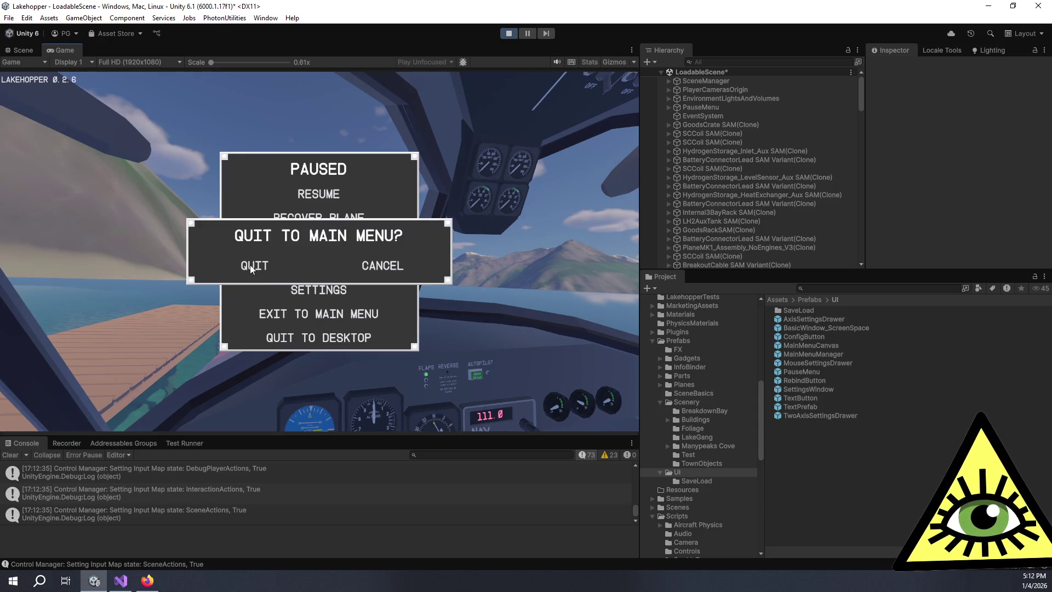
click(291, 270)
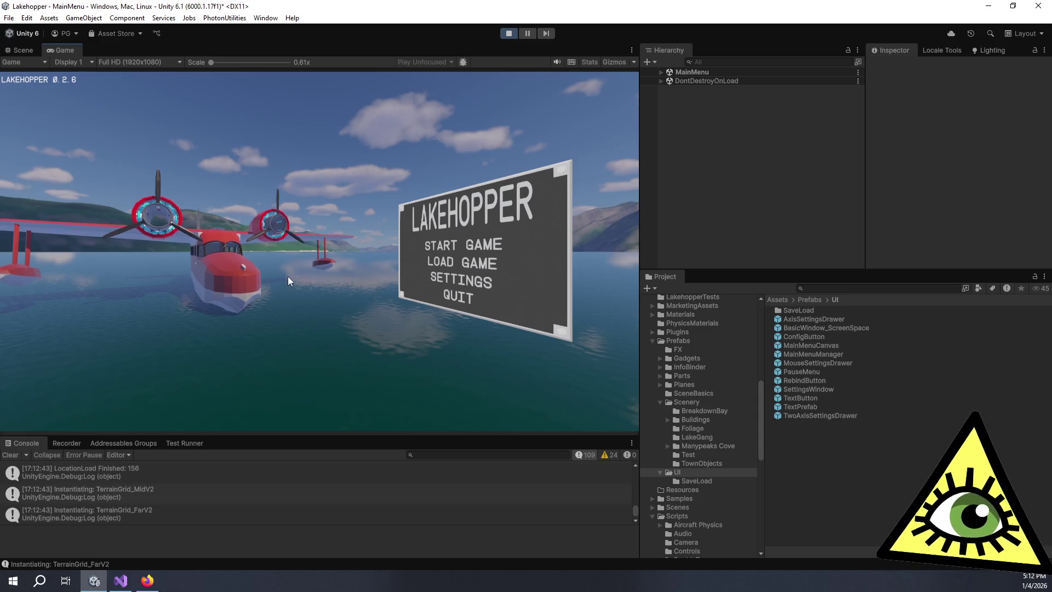
- Quick Start a new game, pause again, and confirm Quit to Desktop to end play
click(459, 251)
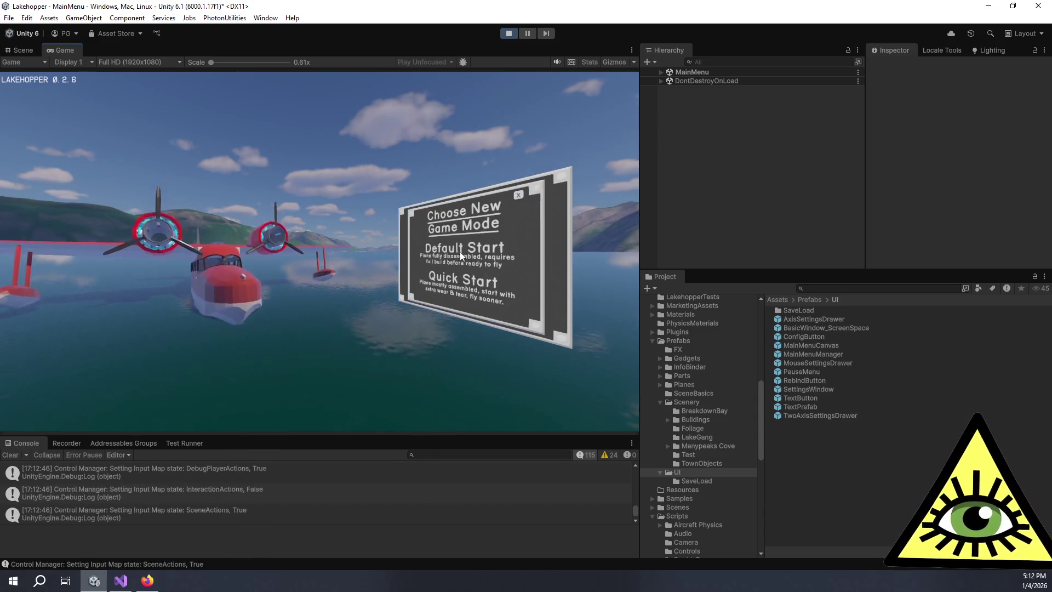
click(462, 289)
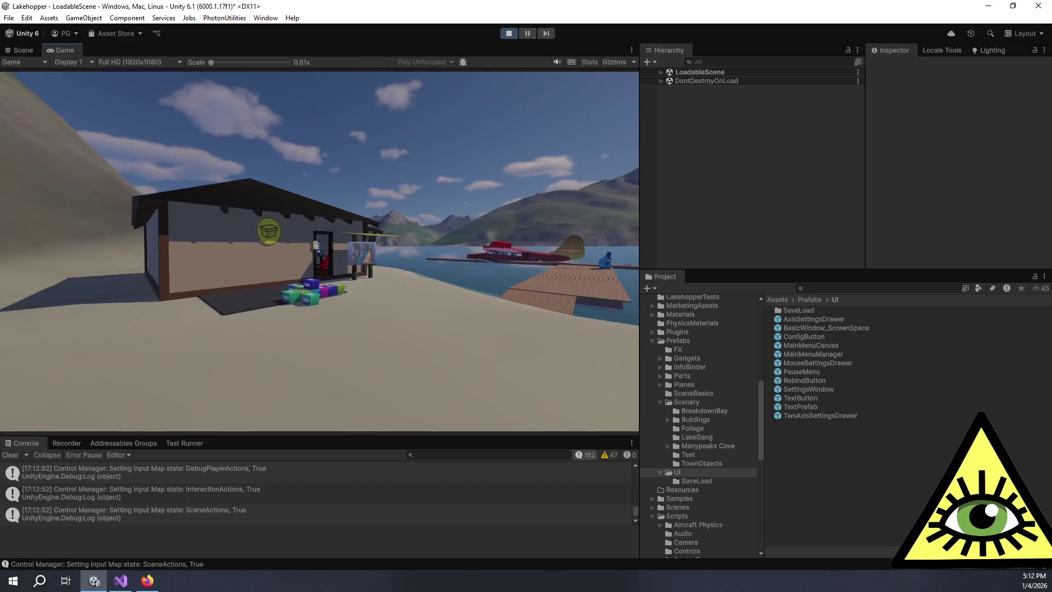
key(Escape)
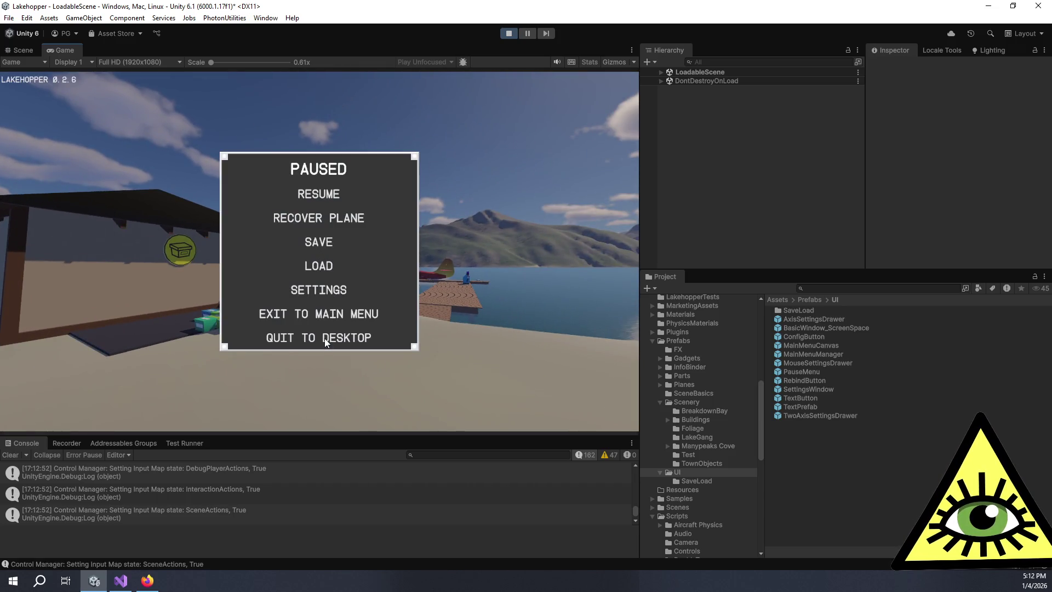
click(325, 341)
click(261, 268)
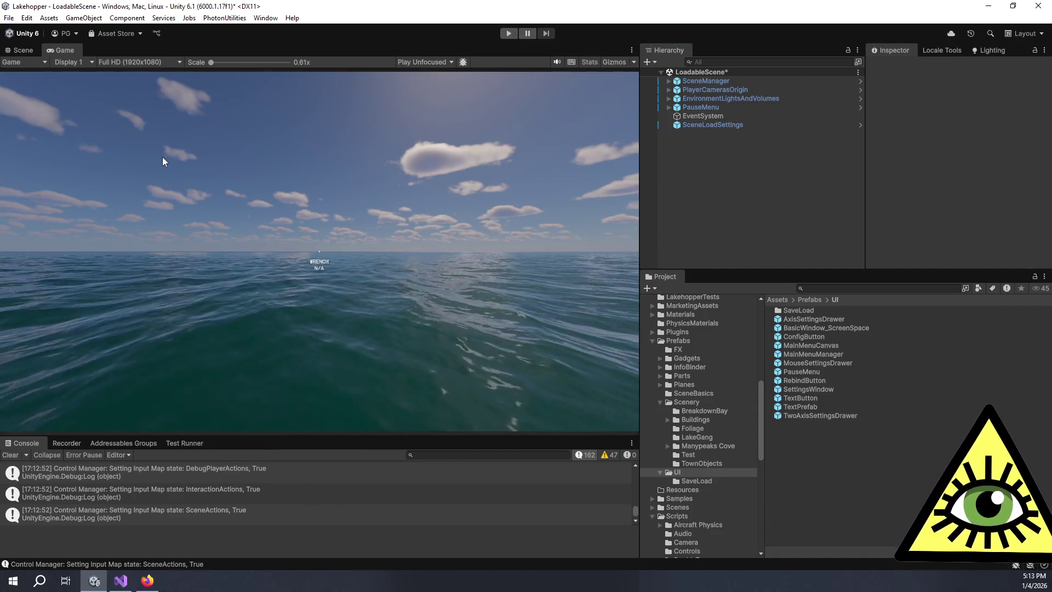
mouse_move(155, 587)
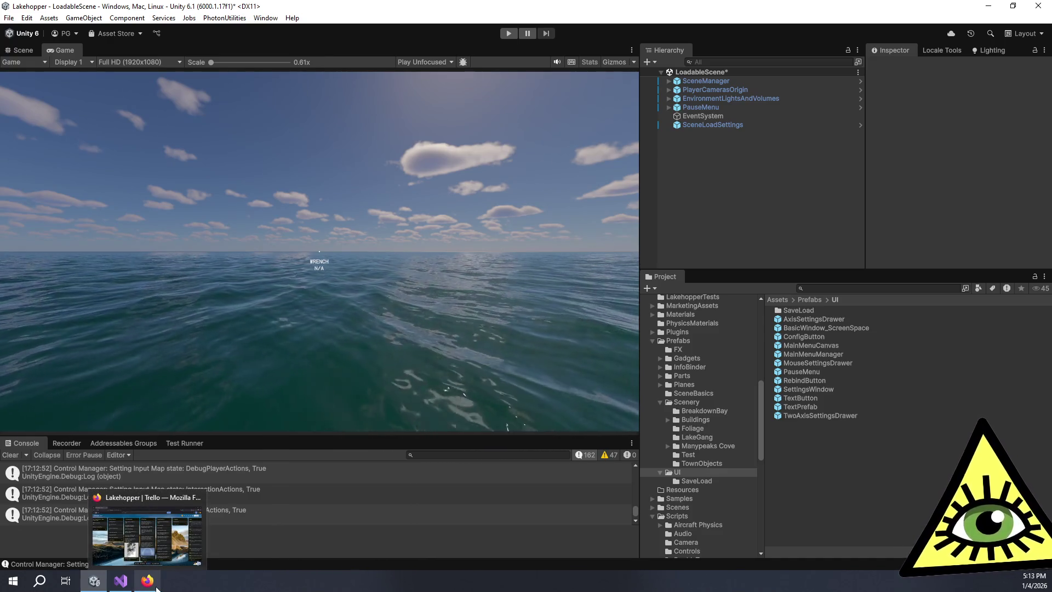
click(156, 588)
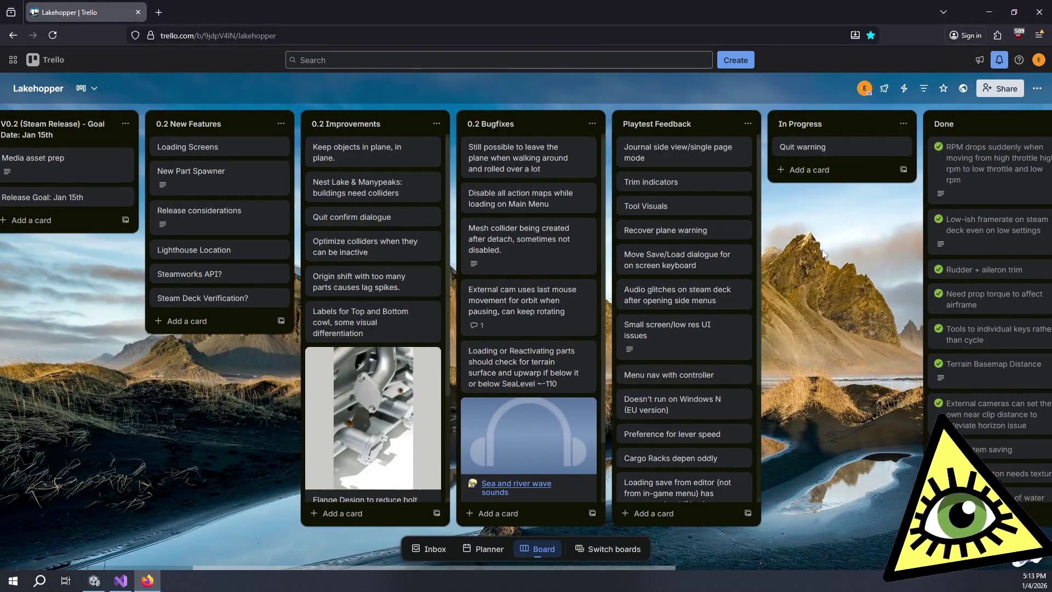
- Drag the Quit warning card from In Progress to the top of the Done list
scroll(786, 197, right, 3)
mouse_move(783, 147)
mouse_down()
mouse_move(902, 133)
mouse_move(812, 155)
mouse_up()
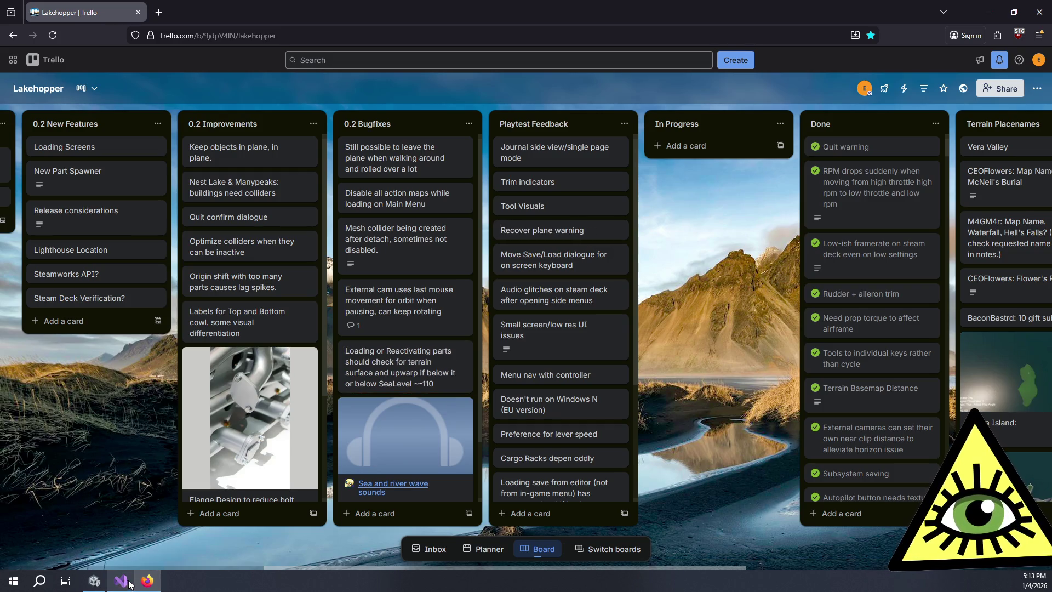
mouse_move(126, 585)
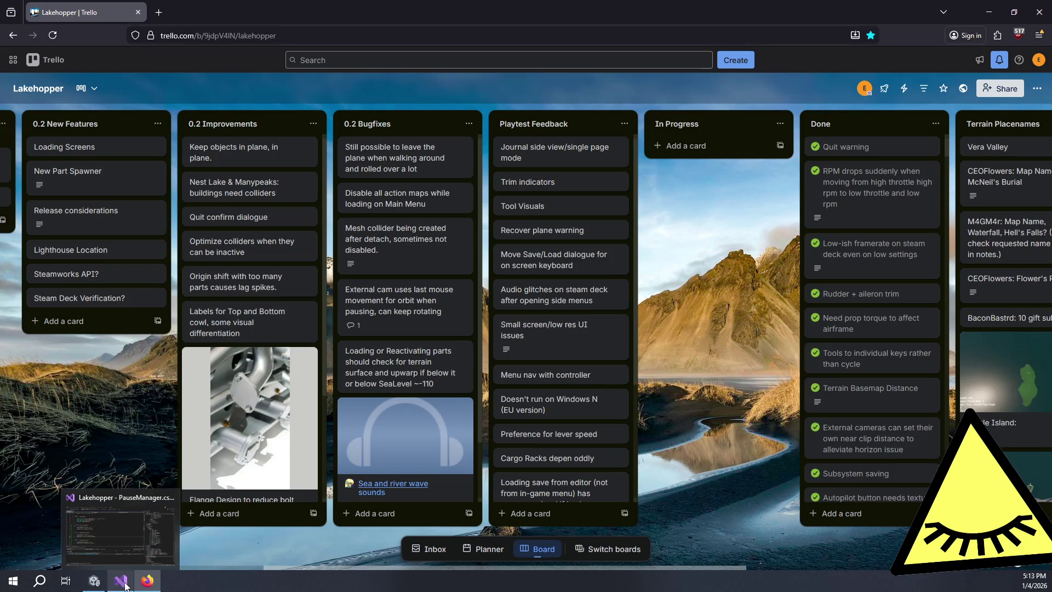
click(126, 585)
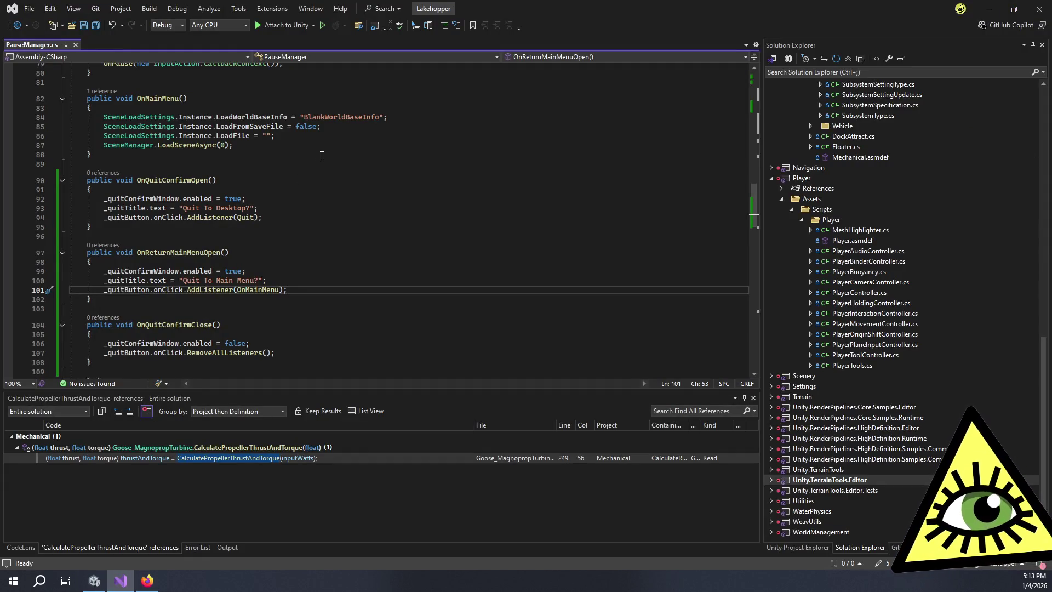
- Scroll PauseManager.cs up to the SerializeField declarations and select _quitConfirmWindow
scroll(323, 145, up, 14)
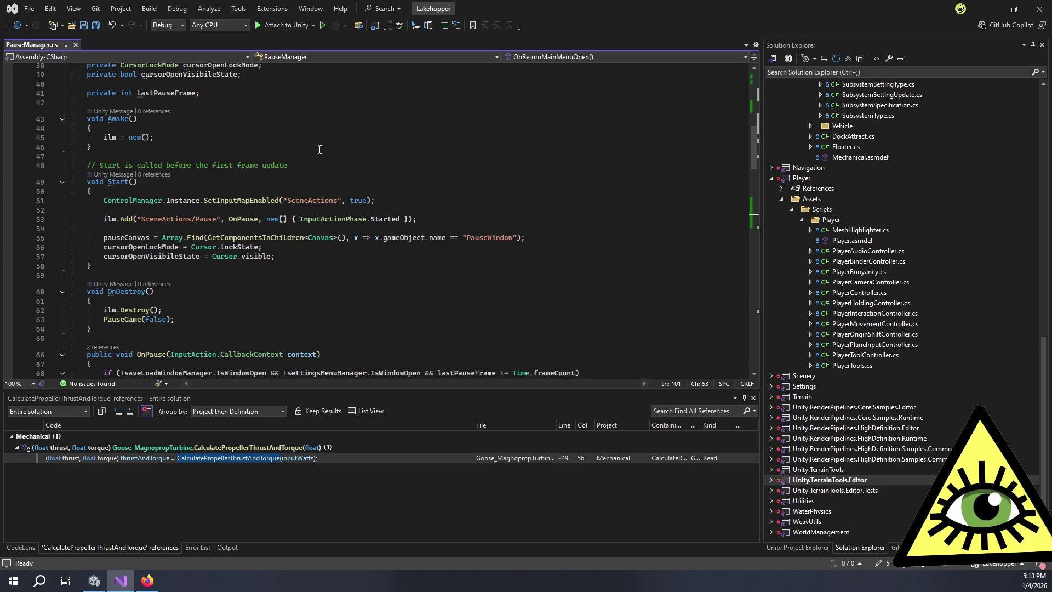
scroll(314, 174, up, 5)
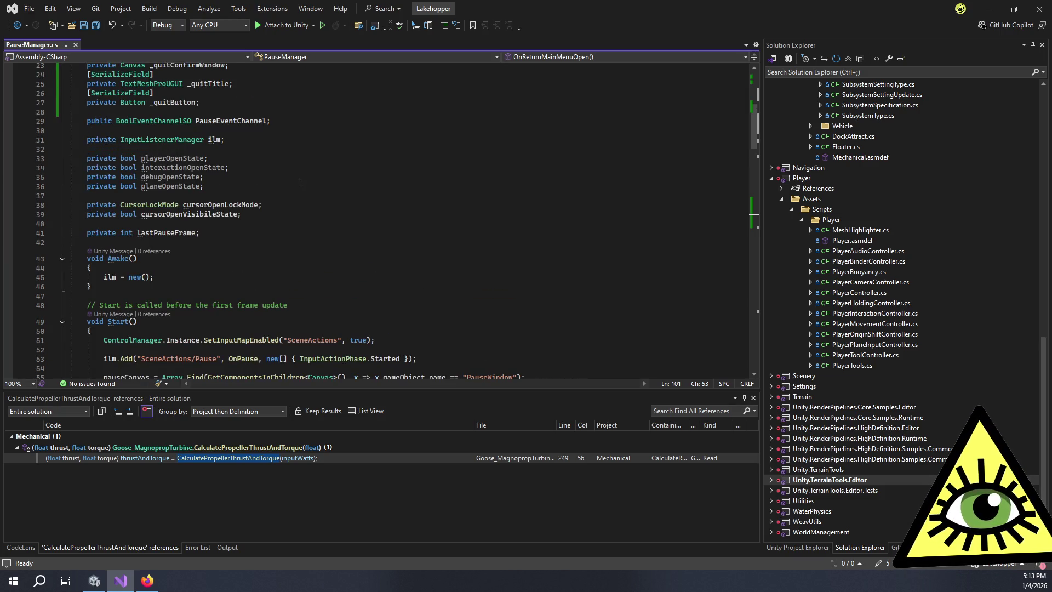
scroll(199, 234, up, 5)
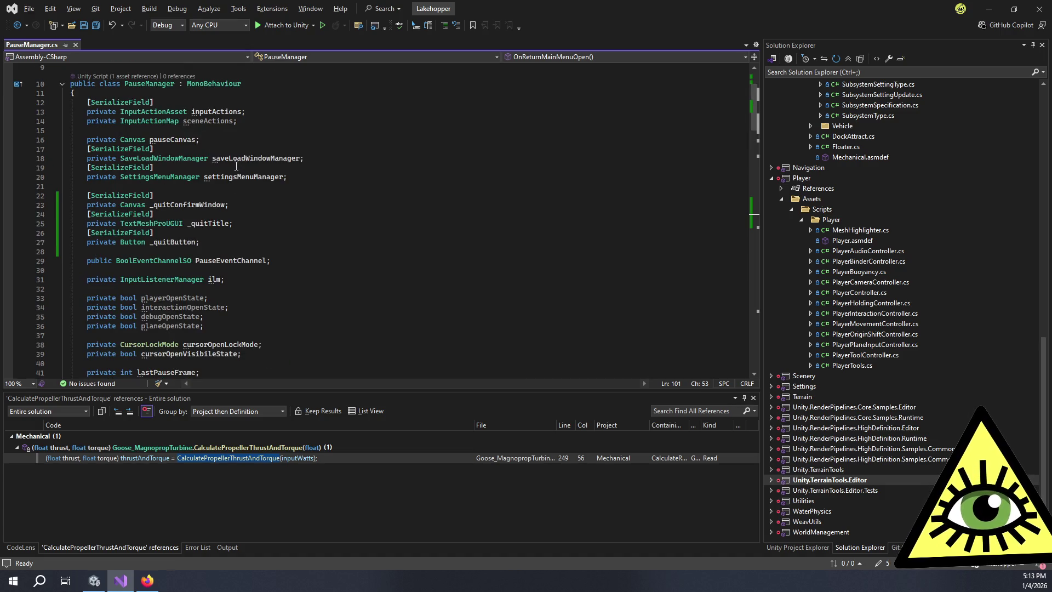
double_click(196, 205)
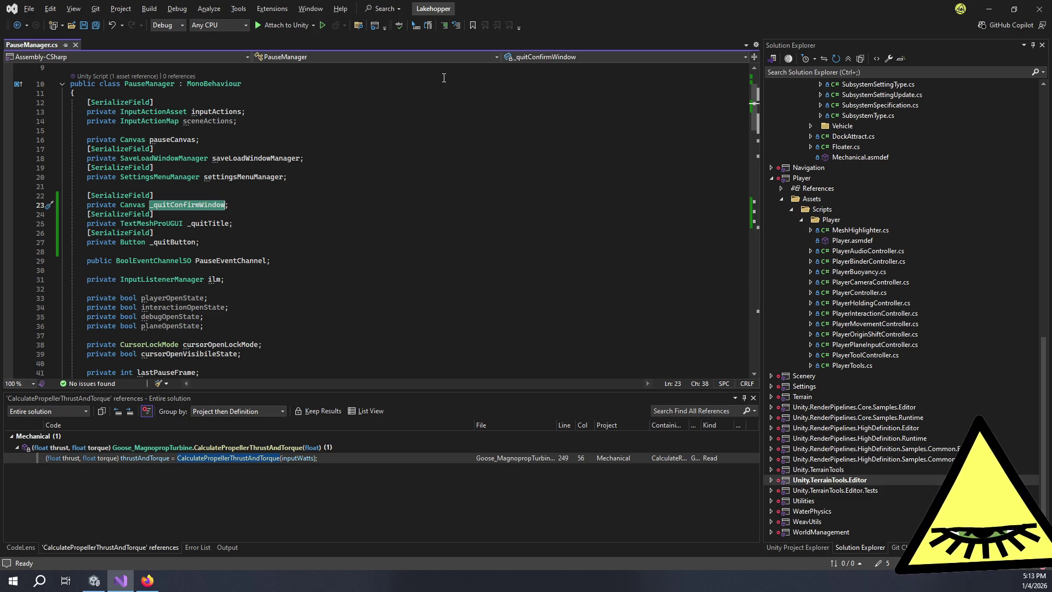
- Rename _quitConfirmWindow to _confirmWindow and _quitTitle to _confirmTitle throughout PauseManager
key(ctrl+r)
key(ctrl+r)
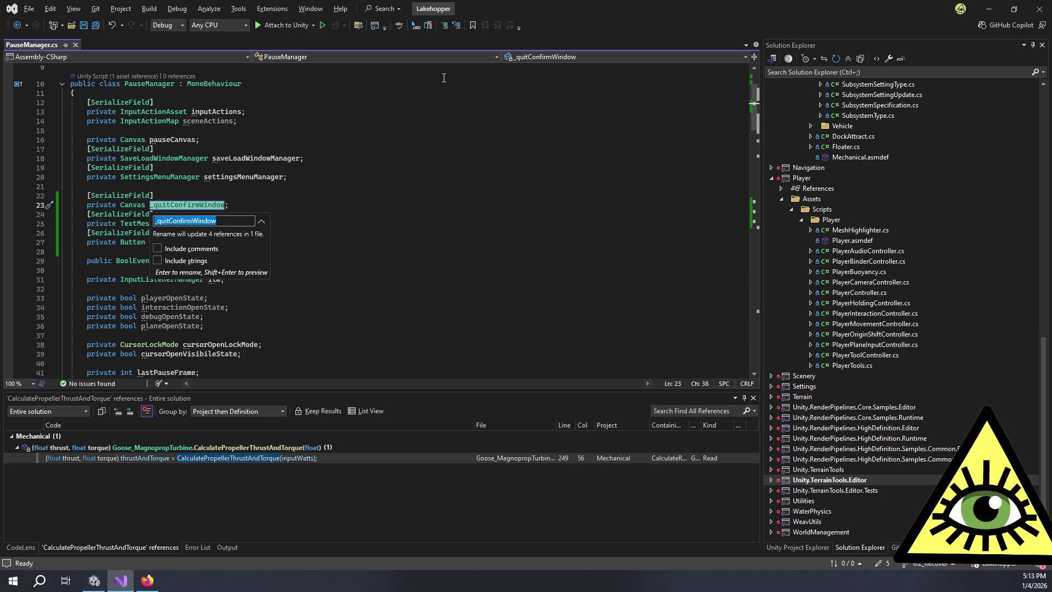
text(_confirmWindow)
key(Return)
click(213, 223)
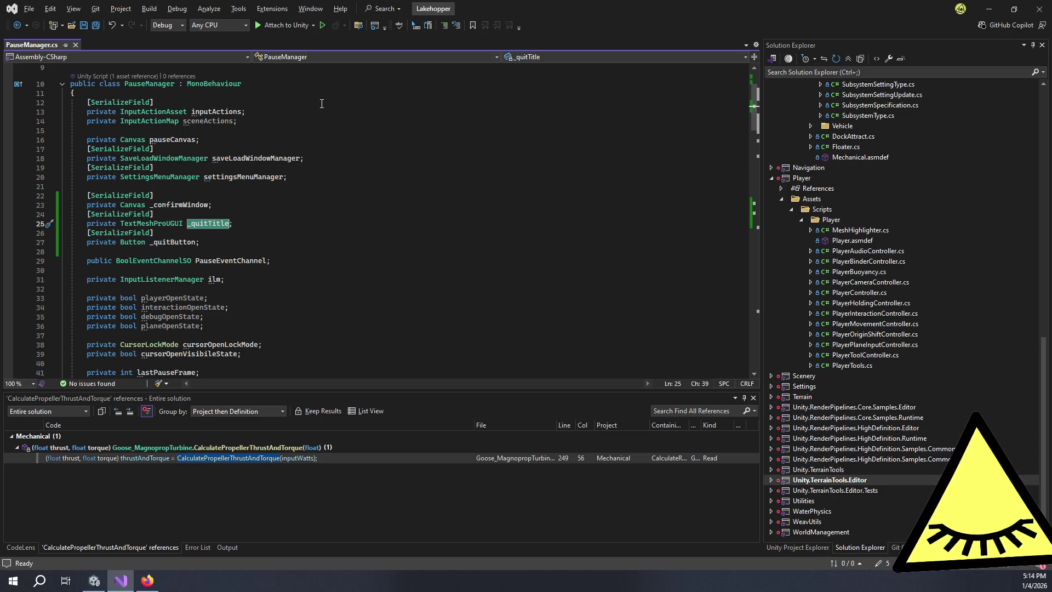
key(ctrl+r)
key(ctrl+r)
text(_confirmTitle)
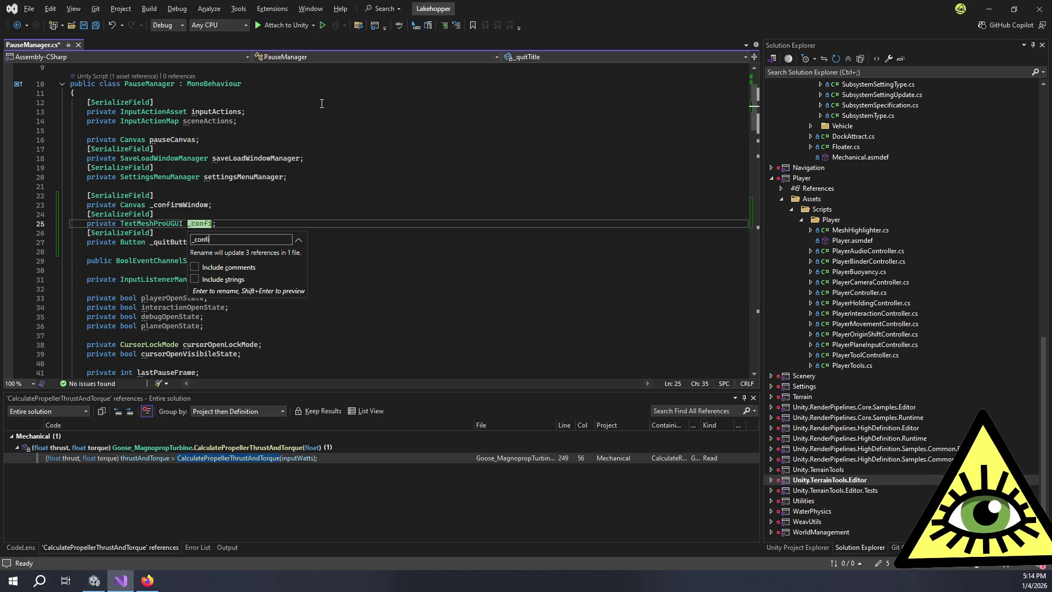
key(Return)
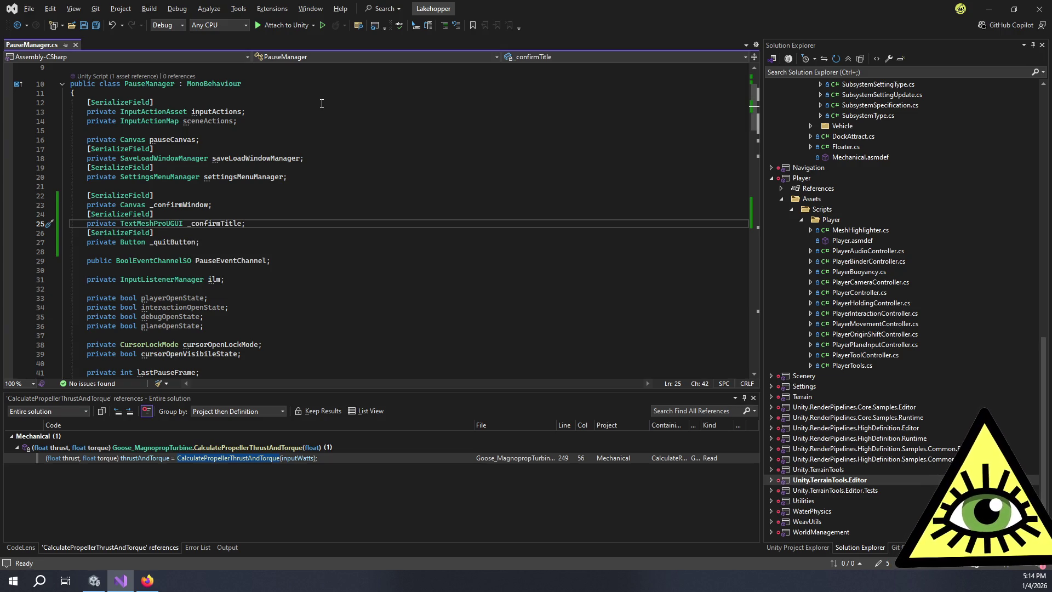
- Rename the _quitButton field to _confirmButton throughout PauseManager
click(179, 242)
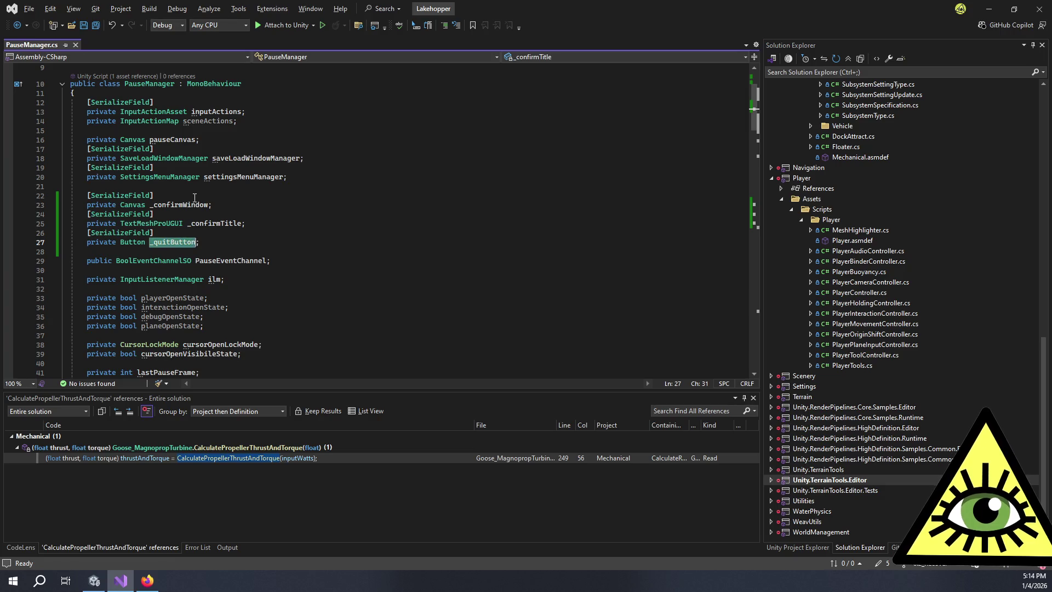
key(ctrl+r)
key(ctrl+r)
text(_co)
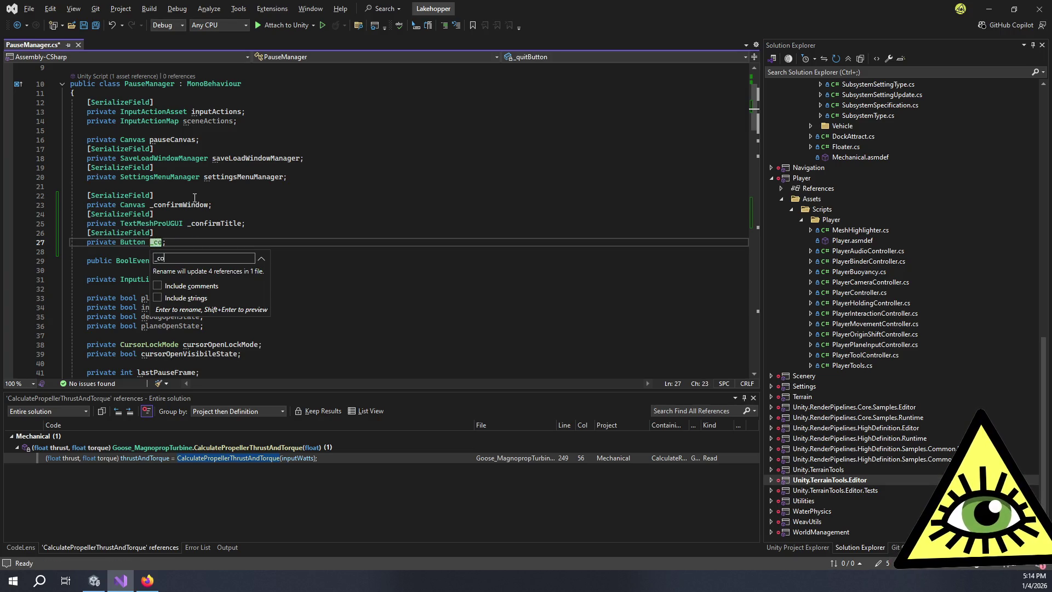
text(nfirmButton)
key(Return)
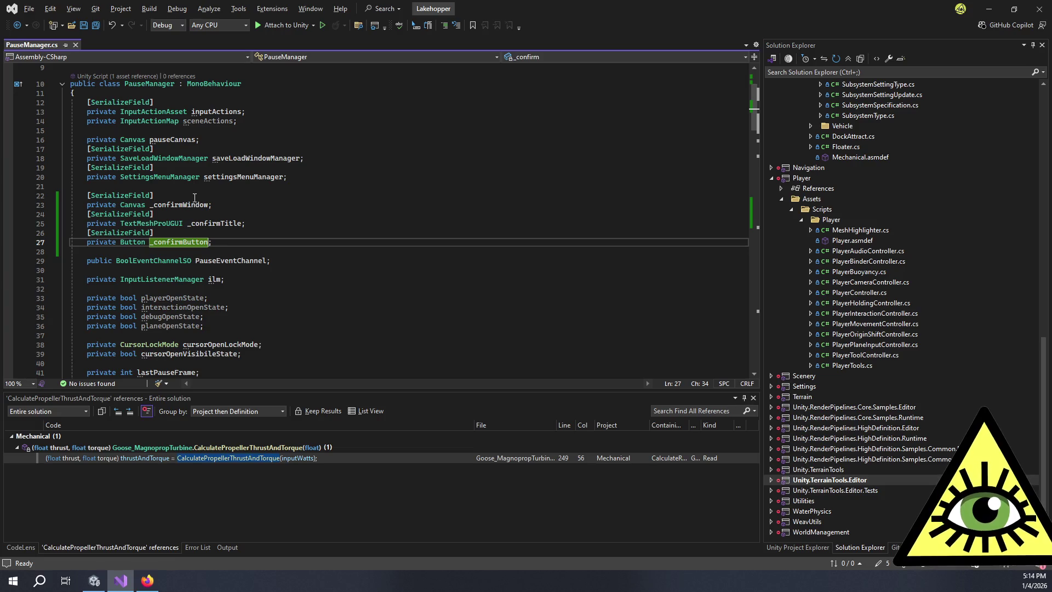
scroll(245, 208, down, 9)
scroll(245, 209, down, 8)
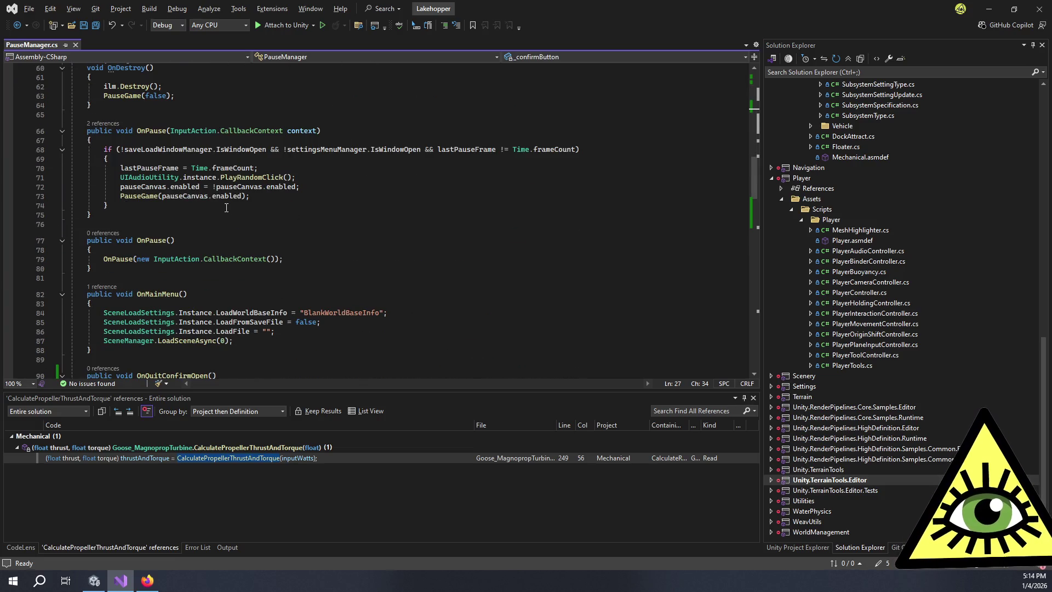
scroll(247, 204, down, 6)
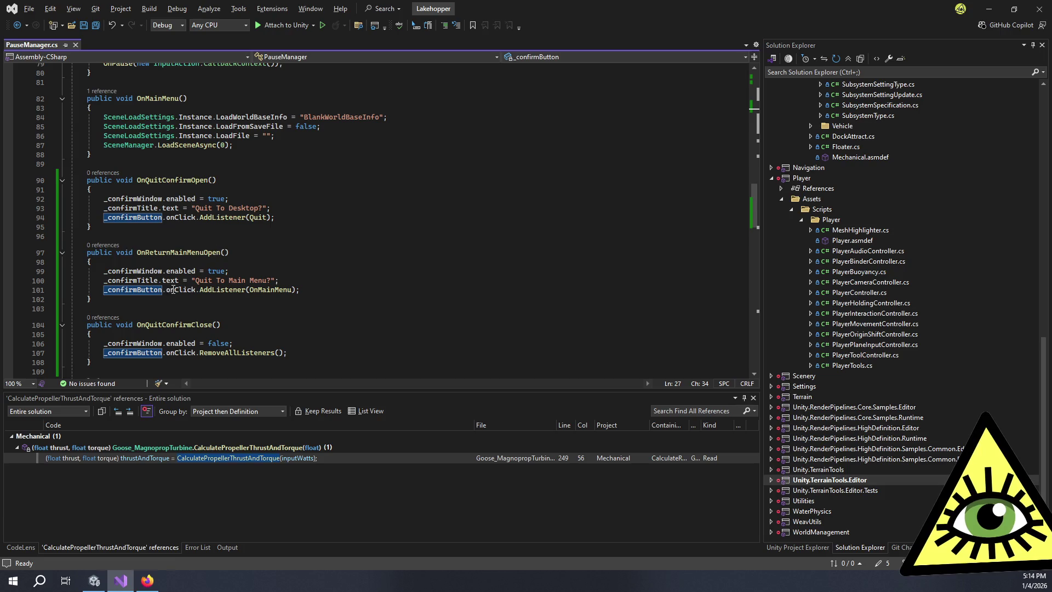
scroll(177, 315, down, 2)
click(195, 269)
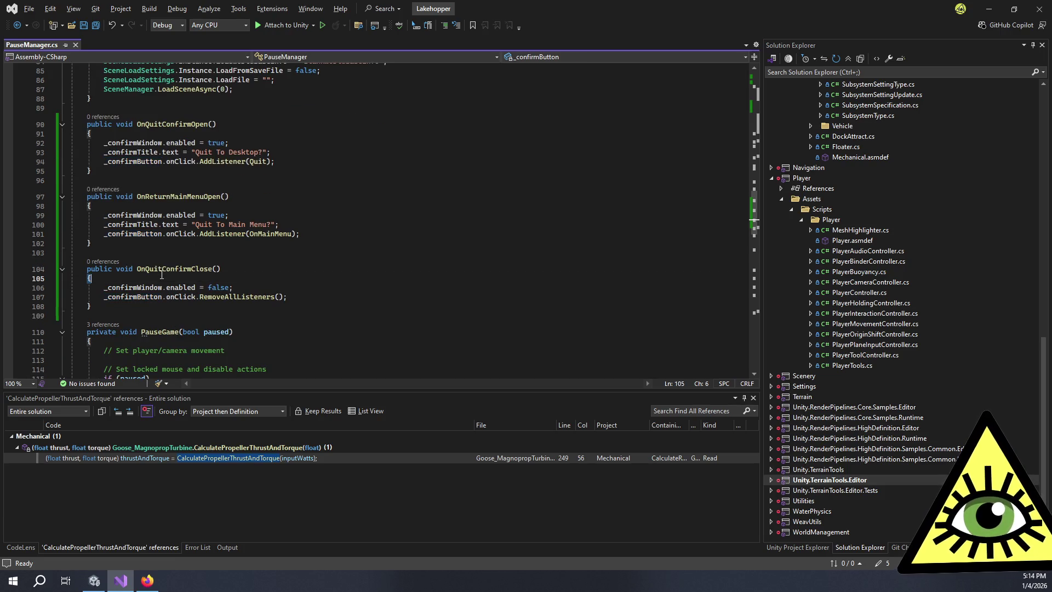
- Rename the OnQuitConfirmClose method to OnConfirmClose with Ctrl+R
key(ctrl+r)
key(ctrl+r)
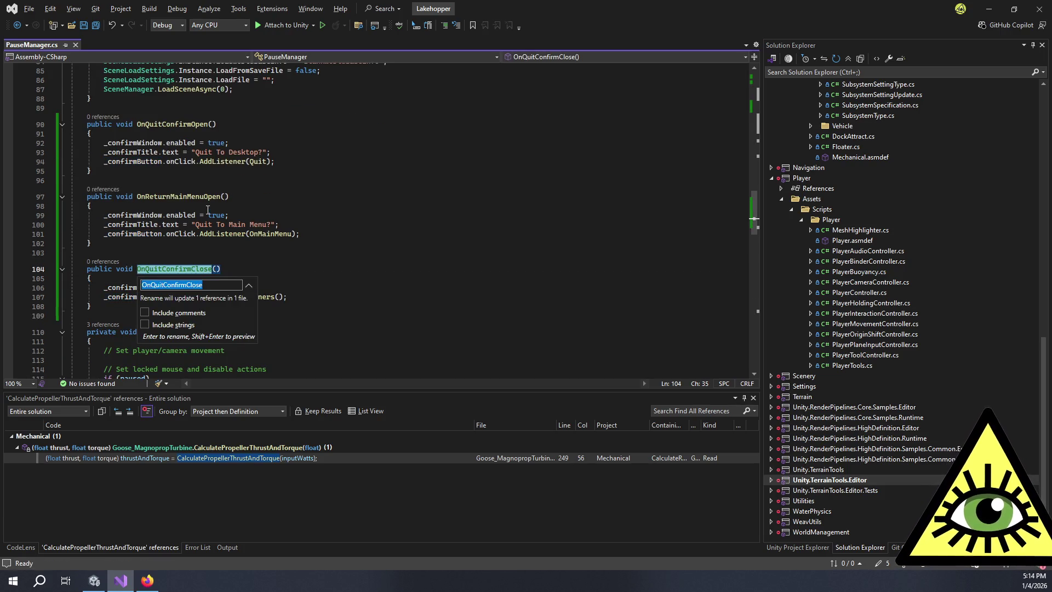
key(Delete)
key(Delete)
key(Delete)
key(Return)
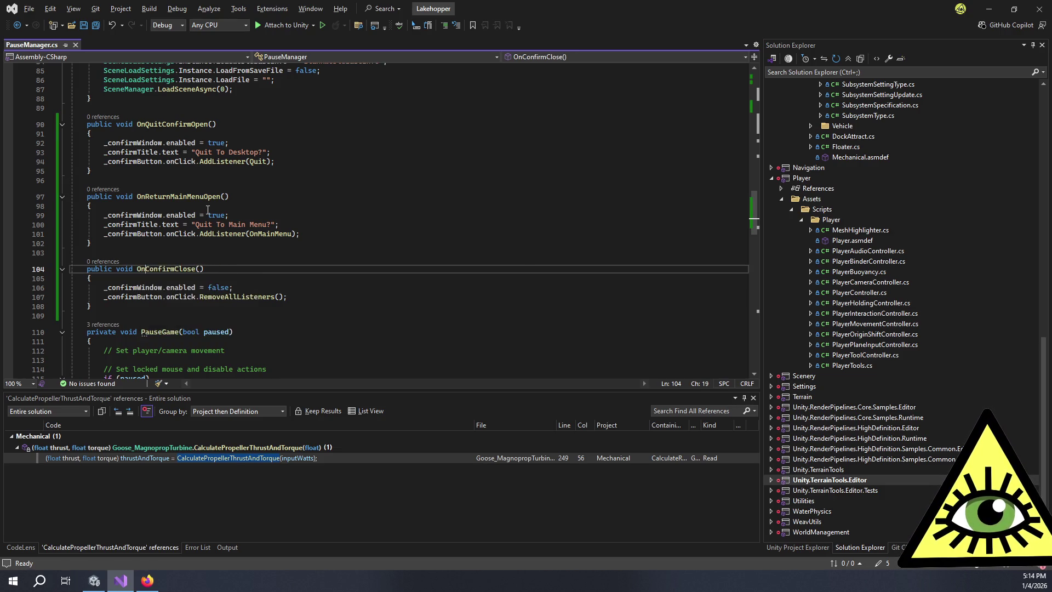
click(154, 245)
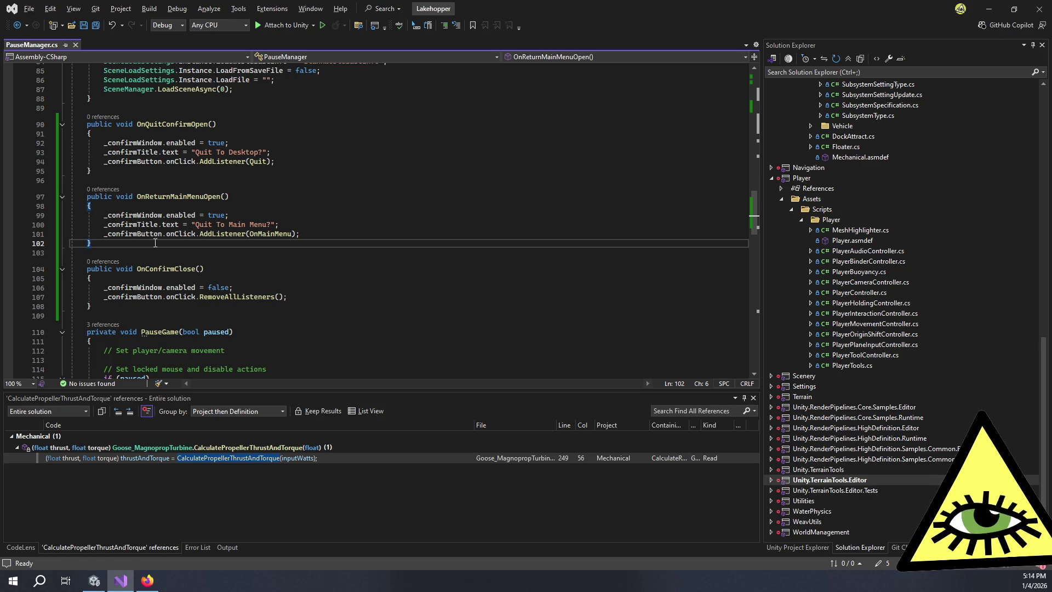
- Insert OnConfirmClose() as the first statement of the OnMainMenu method
scroll(215, 203, up, 4)
click(305, 118)
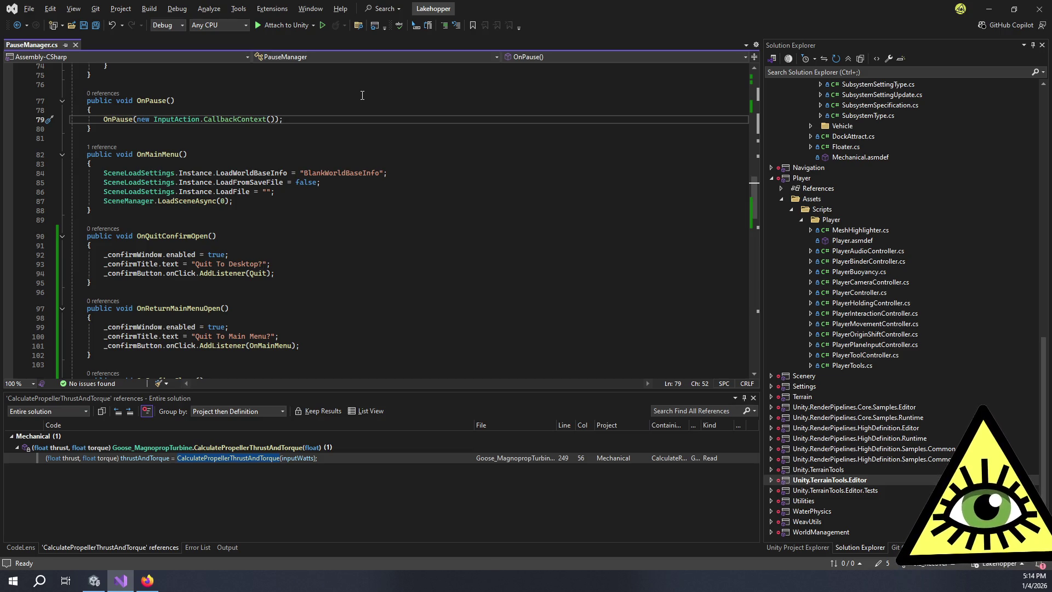
click(280, 203)
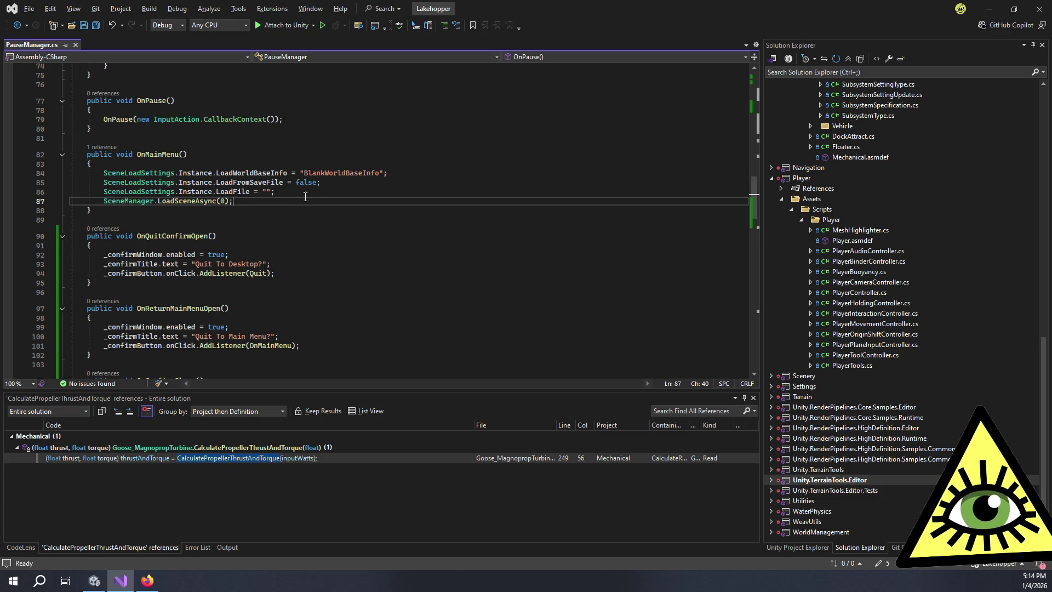
click(336, 191)
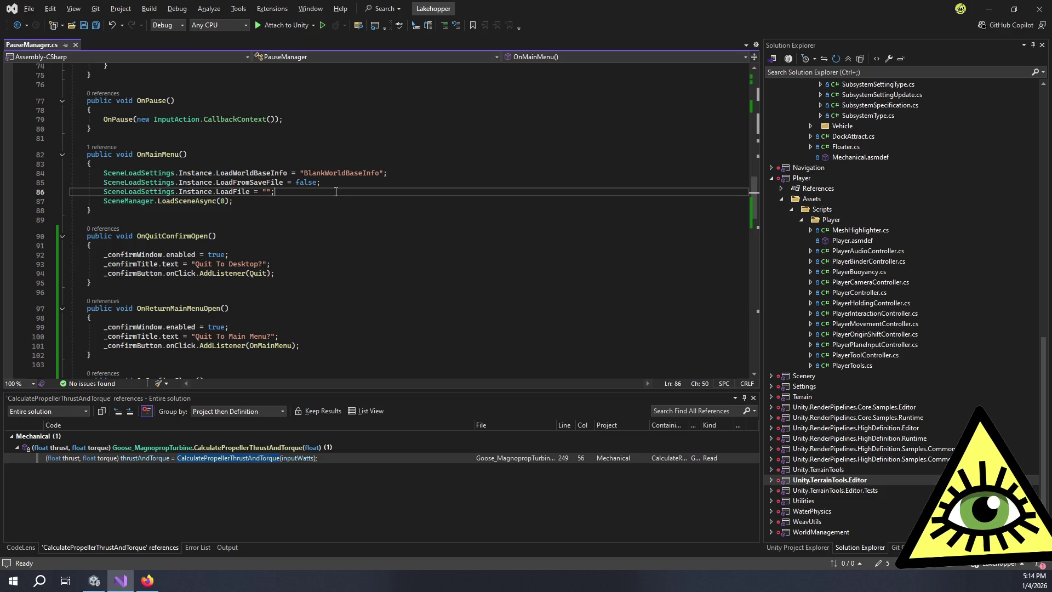
key(Up)
key(Up)
key(Up)
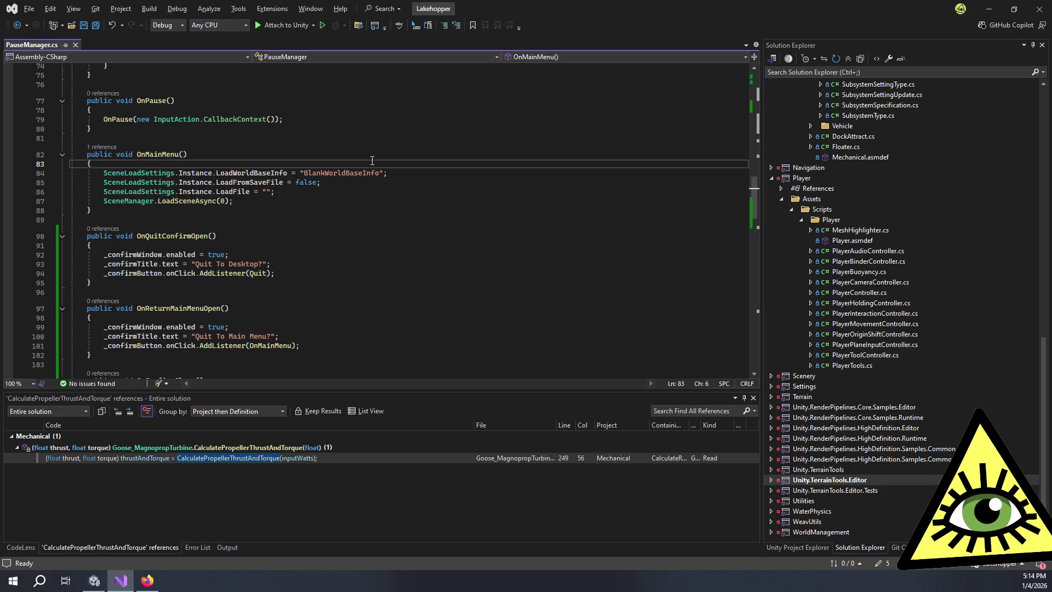
key(Return)
text(OnConfirmClose();)
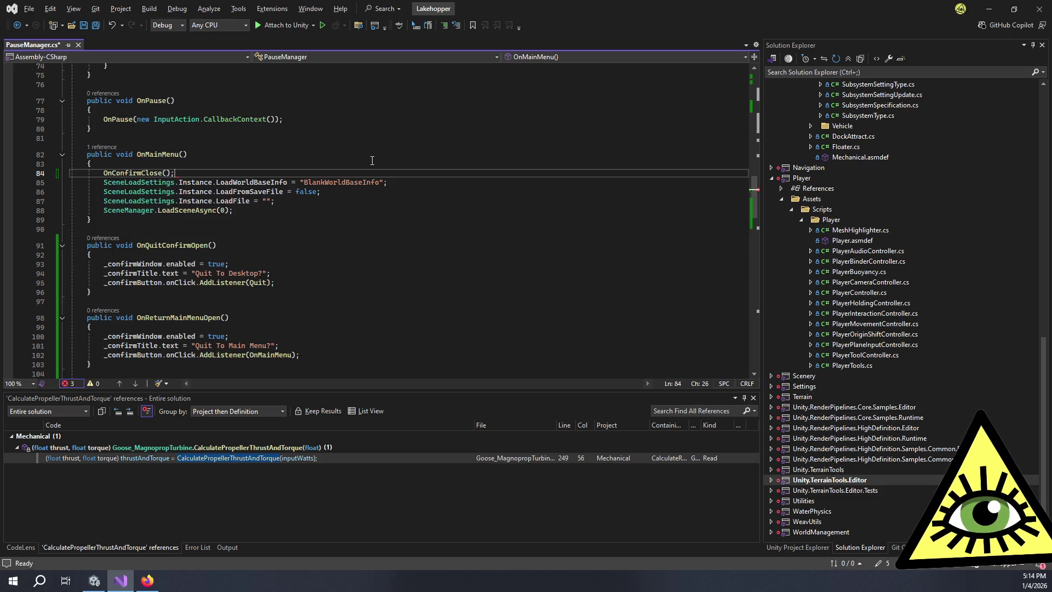
- Scroll through the script and place the caret at Quit()'s opening brace
click(208, 254)
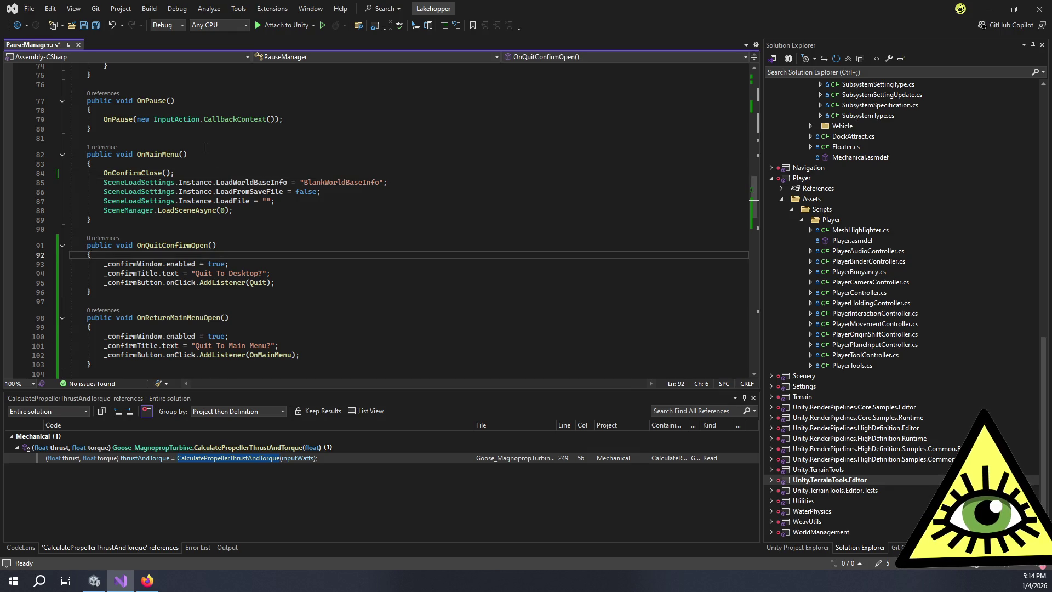
scroll(230, 93, up, 5)
scroll(229, 94, up, 4)
scroll(236, 120, down, 9)
scroll(241, 148, up, 17)
scroll(246, 170, up, 3)
scroll(257, 167, down, 20)
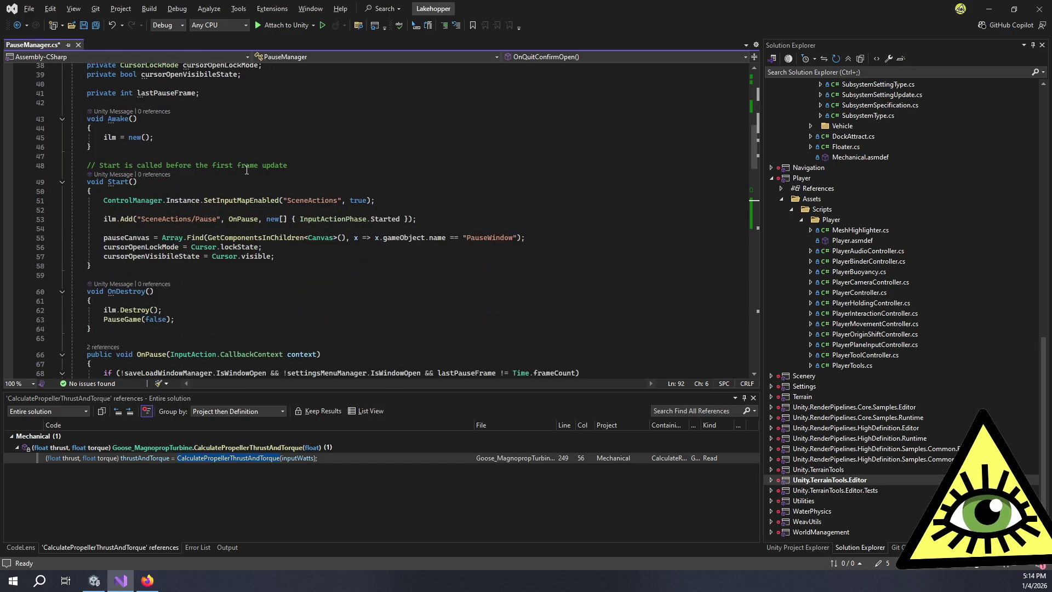
scroll(273, 175, down, 9)
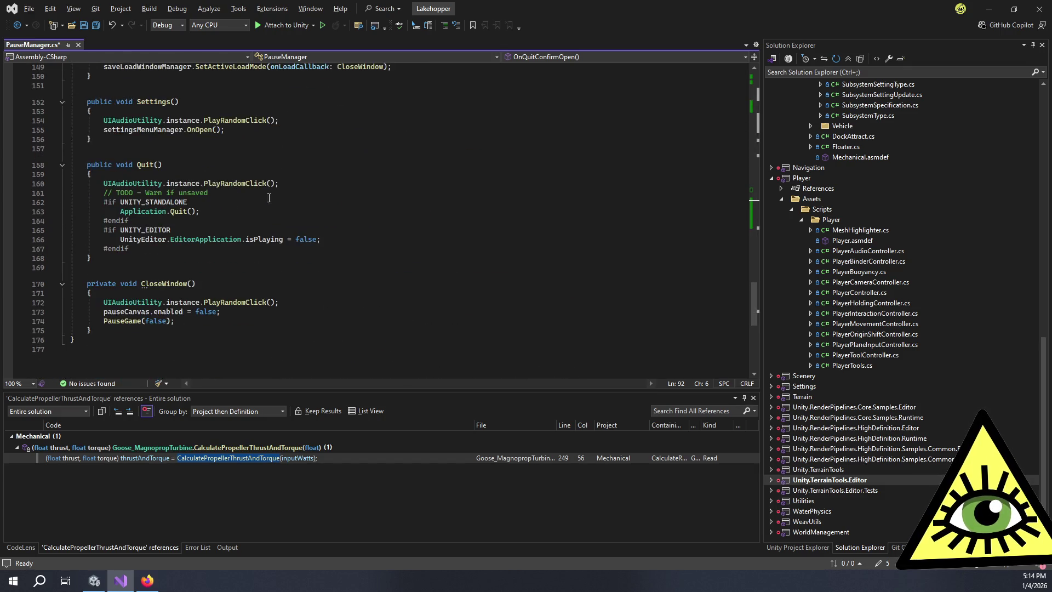
click(204, 174)
- Add OnConfirmClose(); as the first line of Quit(), completing it with IntelliSense
key(Return)
text(OnC)
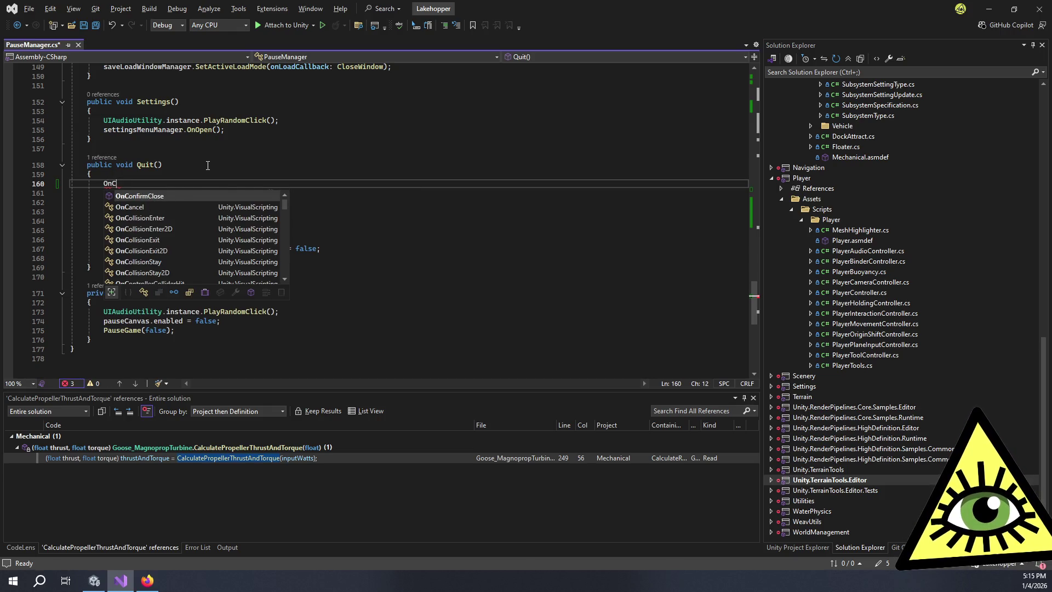
key(Tab)
text(();)
- Scroll up and place the caret at the end of OnReturnMainMenuOpen for a new method
scroll(207, 166, up, 6)
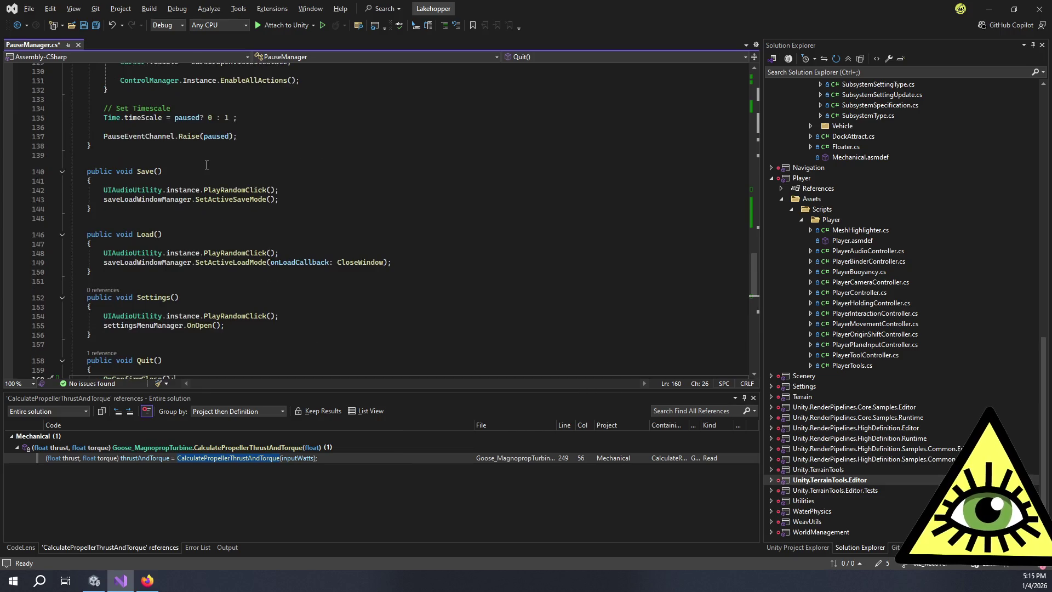
scroll(276, 220, up, 11)
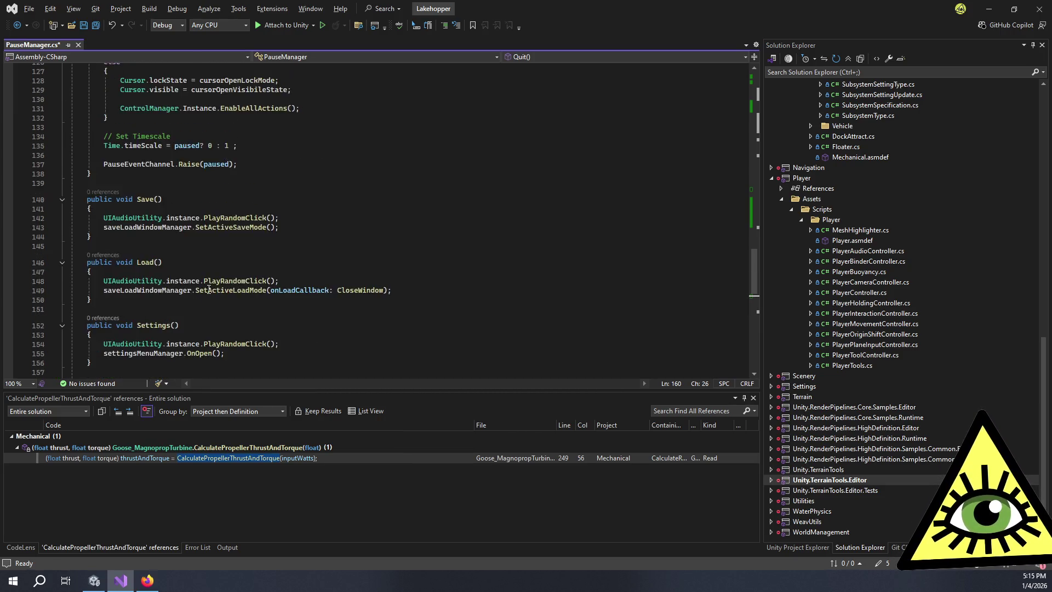
scroll(222, 268, up, 1)
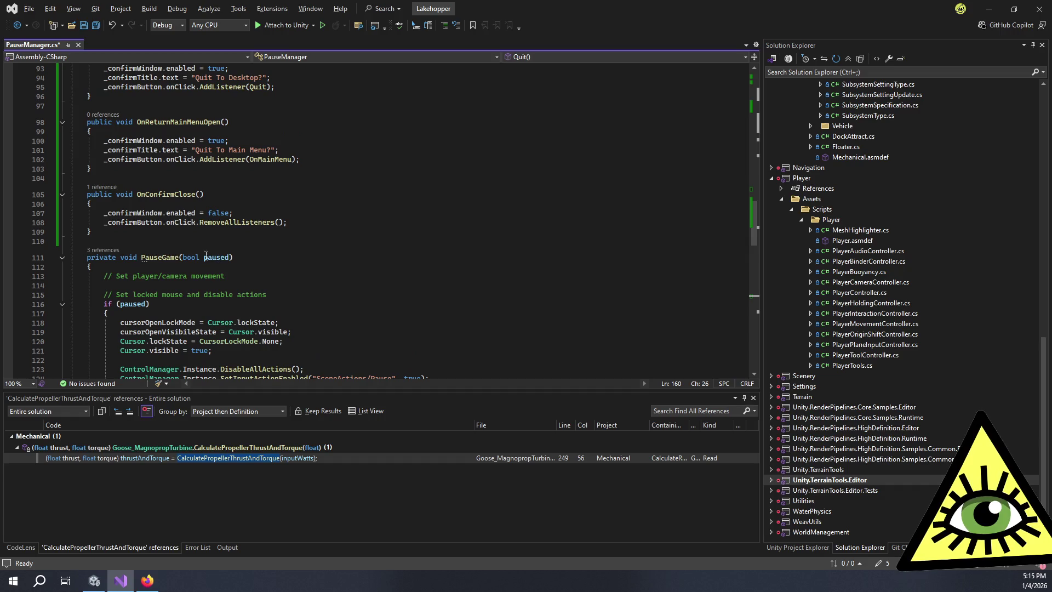
click(92, 232)
scroll(351, 152, up, 1)
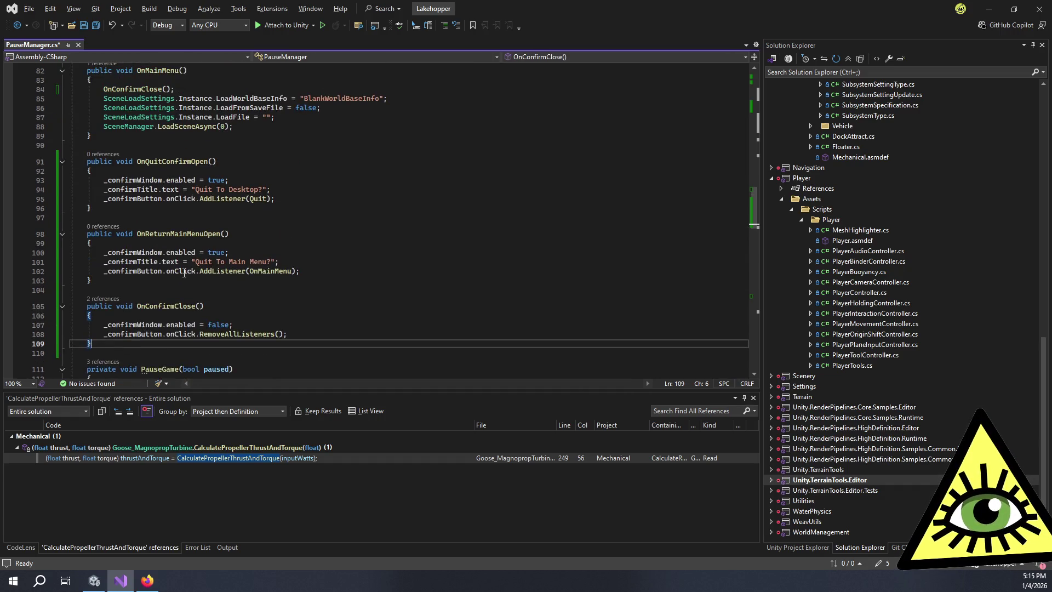
click(158, 279)
- Declare a new public void OnRecoverConfirmOpen() method and open its body
key(Return)
key(Return)
text(p)
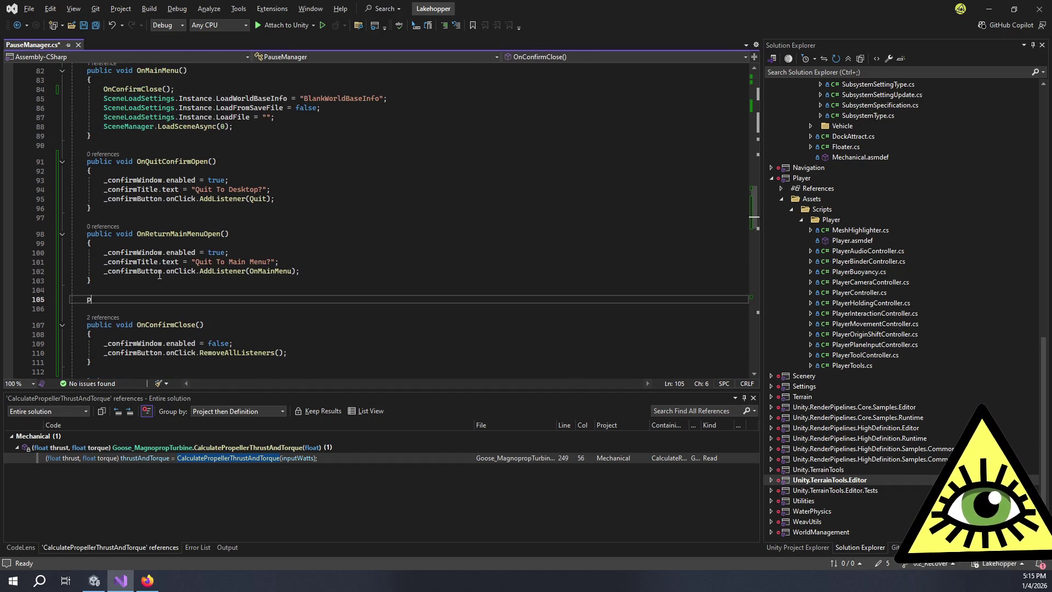
text(ublic void On)
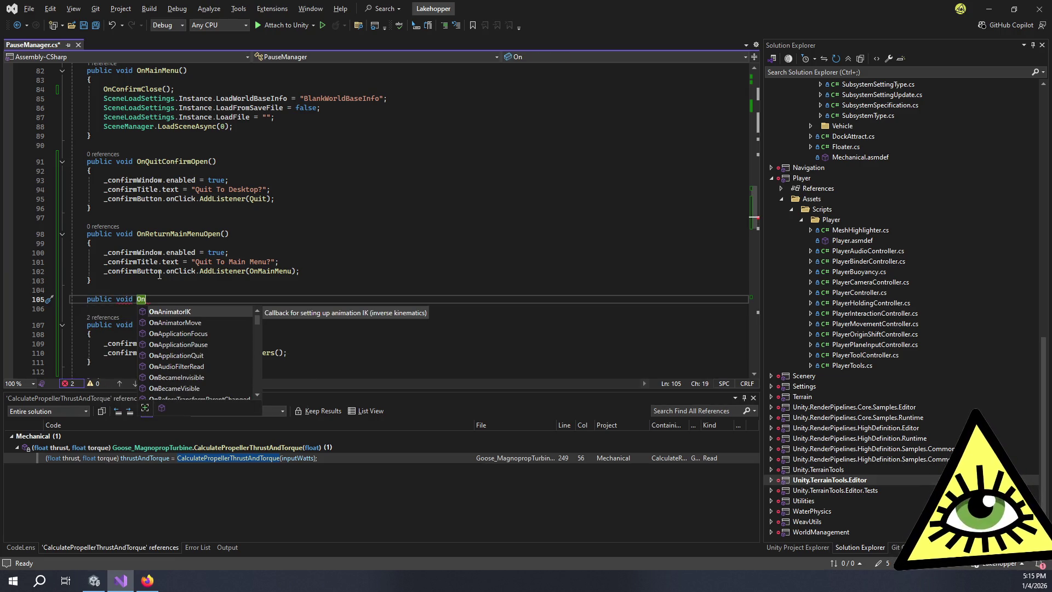
text(RecoverCof)
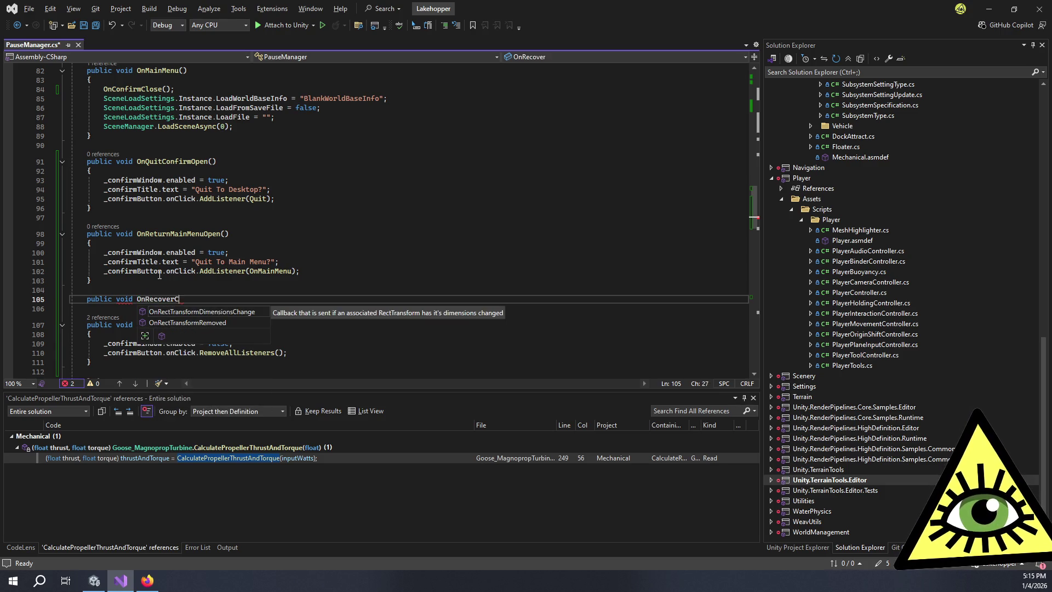
key(BackSpace)
text(nfirm)
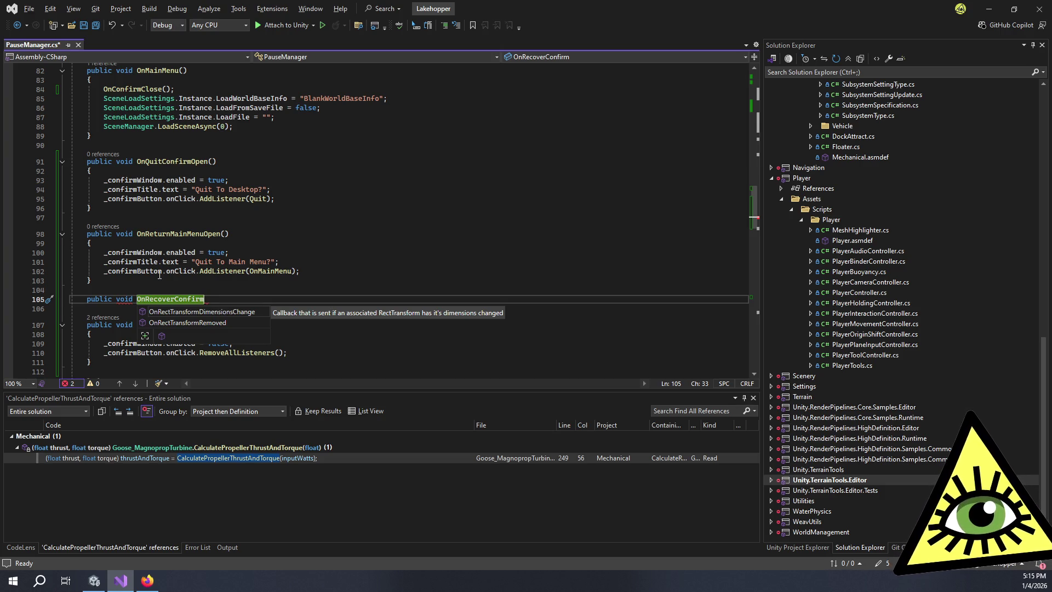
text(Open())
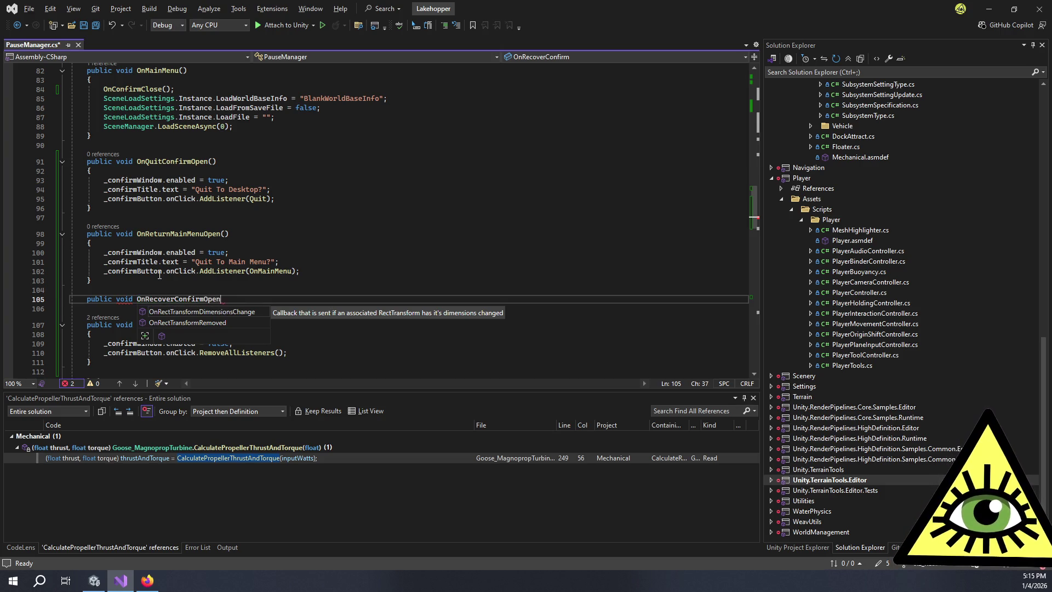
key(Return)
text({)
key(Return)
- Make the method set _confirmWindow.enabled = true
text(_confirmW)
key(Tab)
text(.en)
key(Tab)
text(= t)
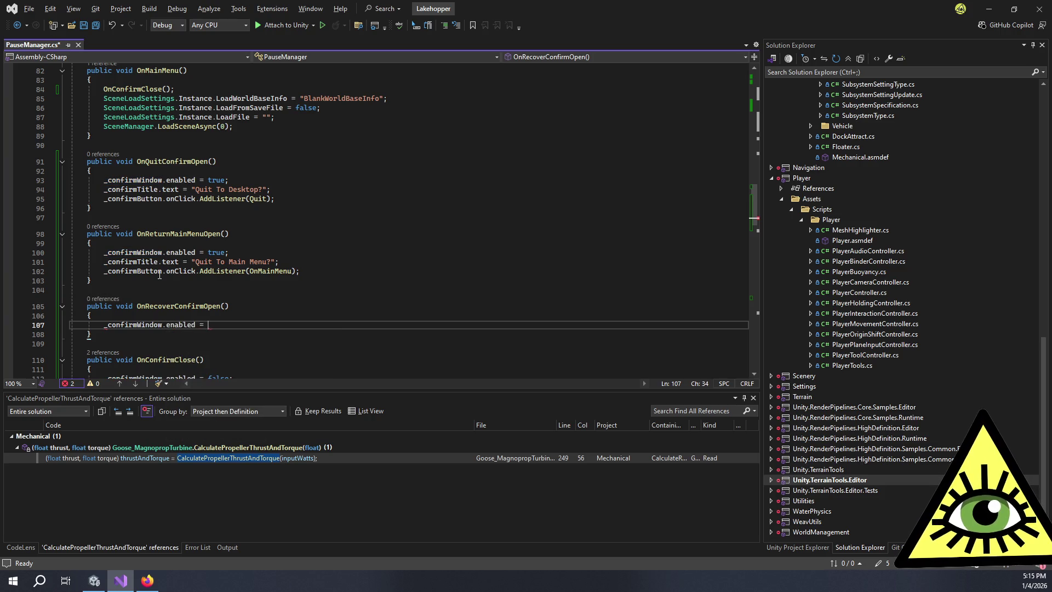
key(Tab)
text(;)
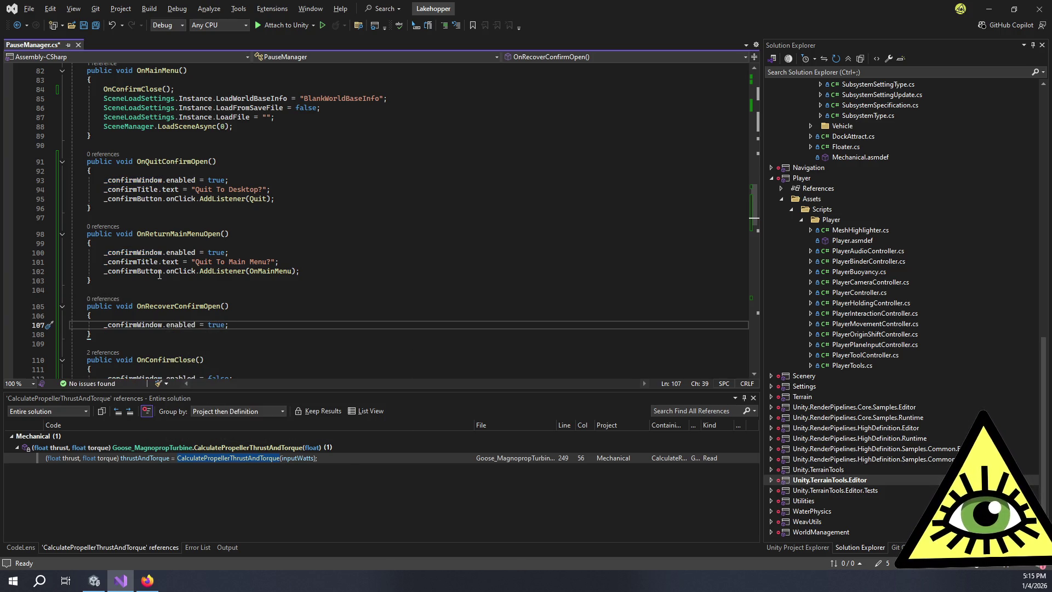
- Set _confirmTitle to "Really Recover Plane?" on the next line
key(Return)
text(_confirmT)
key(Tab)
text(= ")
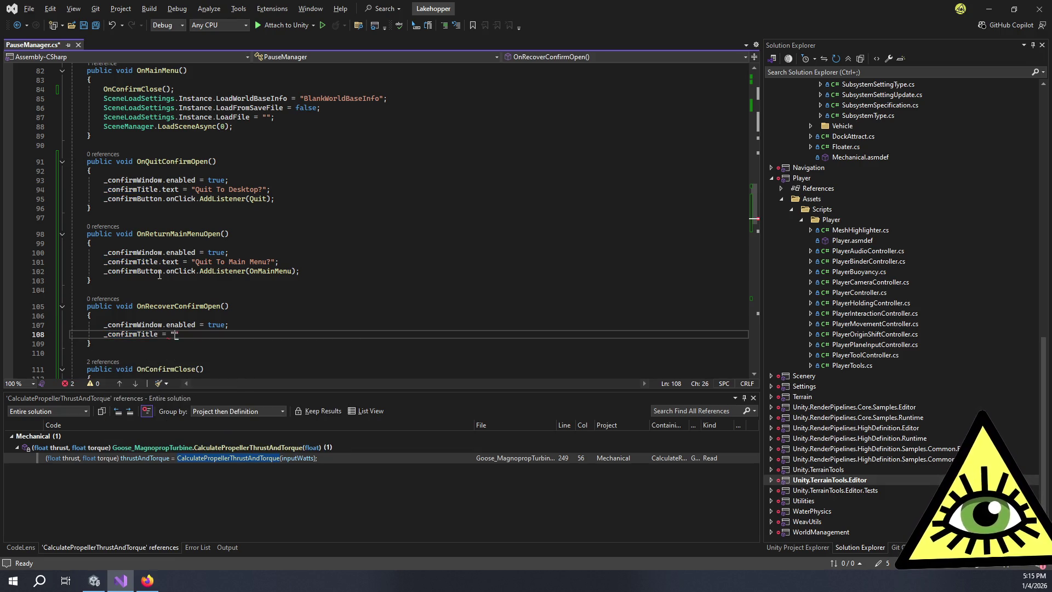
text(Really Recover Plane?")
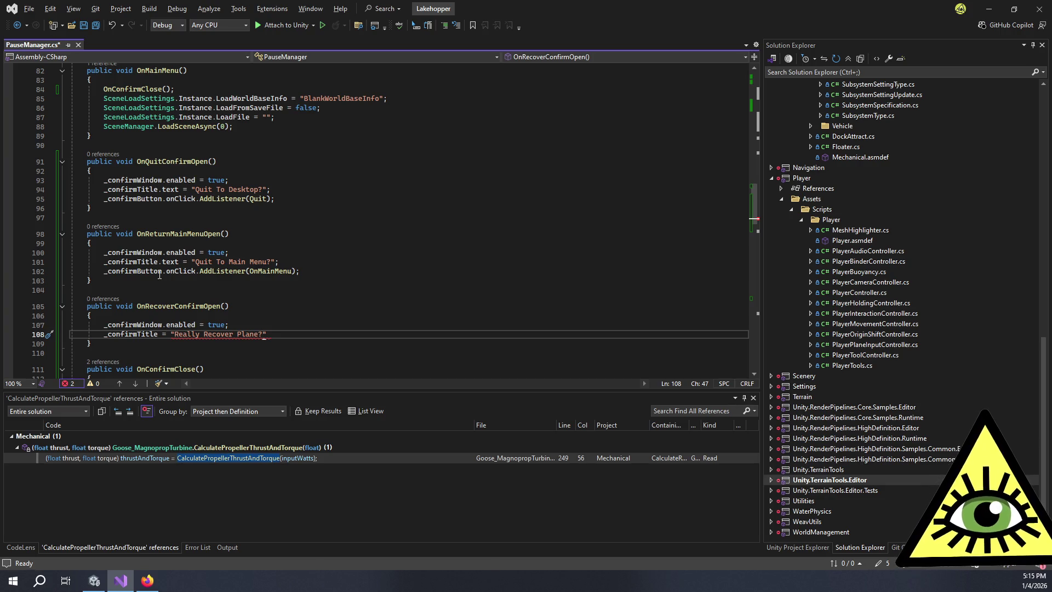
text(;)
- Add _confirmButton.onClick.AddListener(Recover) as the button listener line
key(Return)
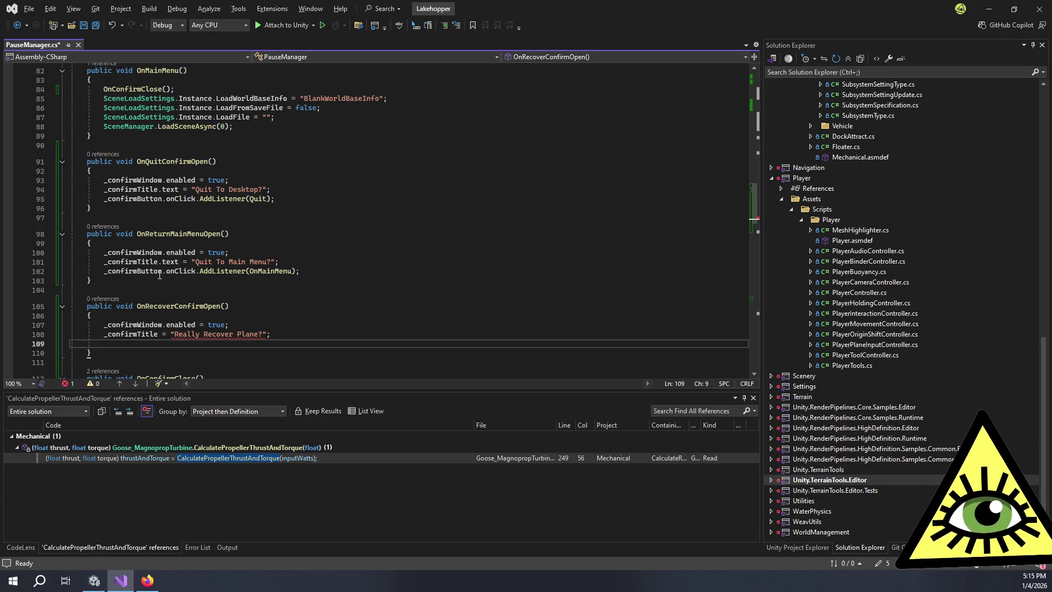
text(_confirmB)
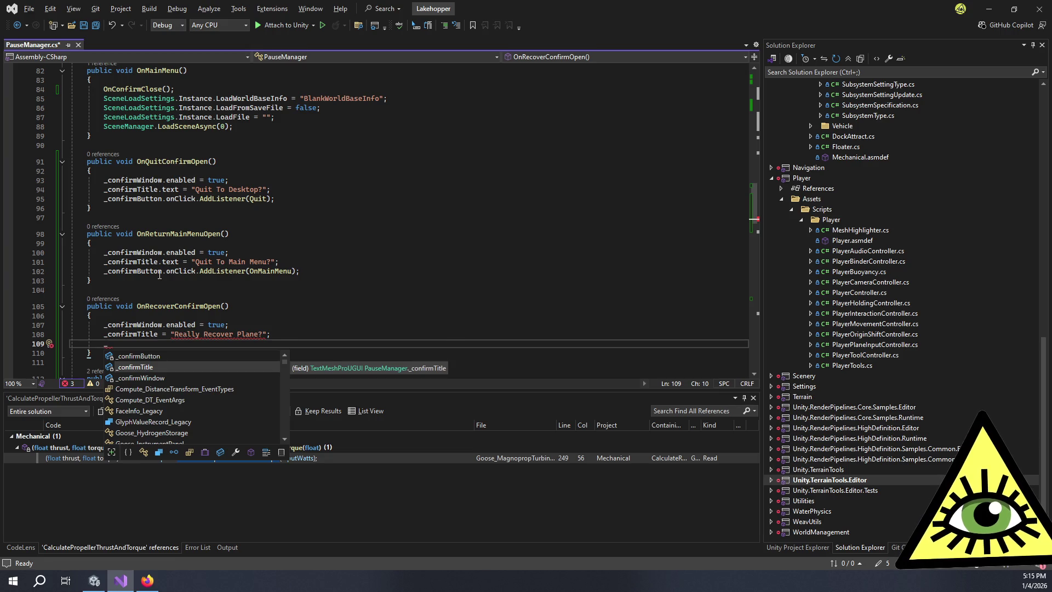
key(Tab)
text(.)
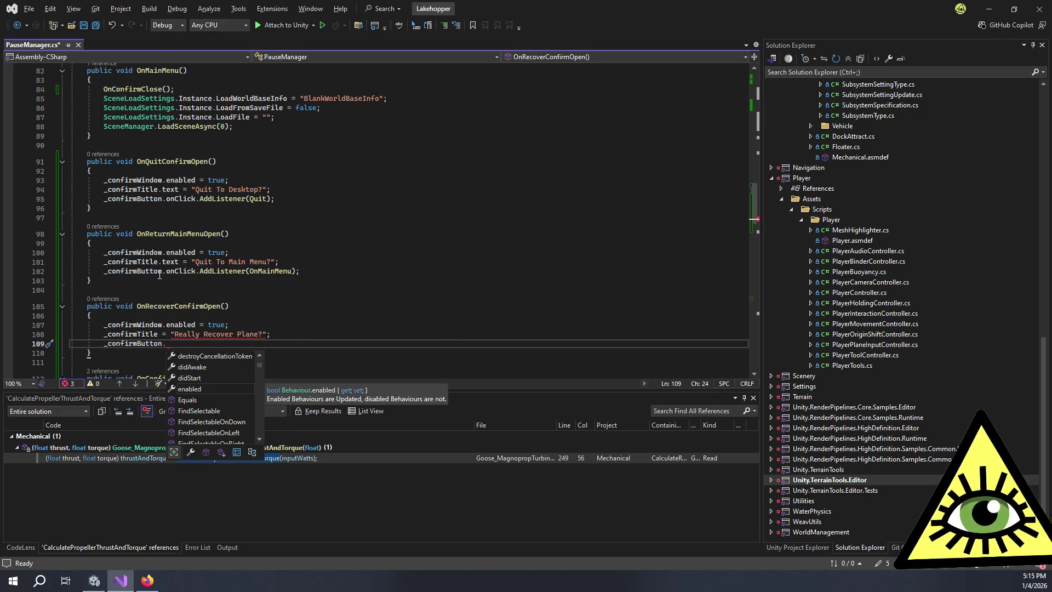
text(onC)
key(Tab)
text(.AddL)
key(Tab)
text(()
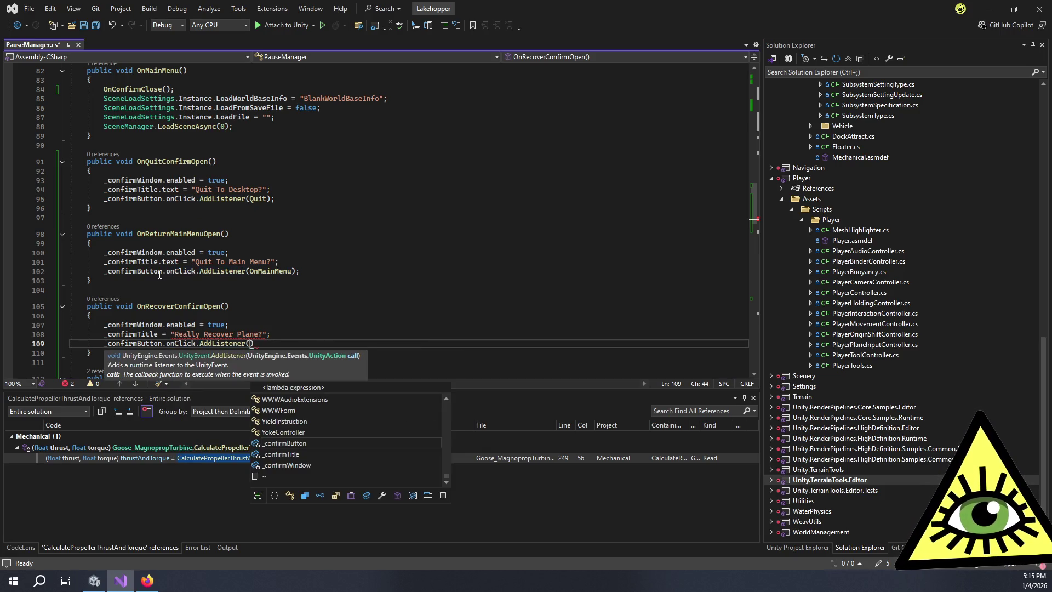
text(OnRe)
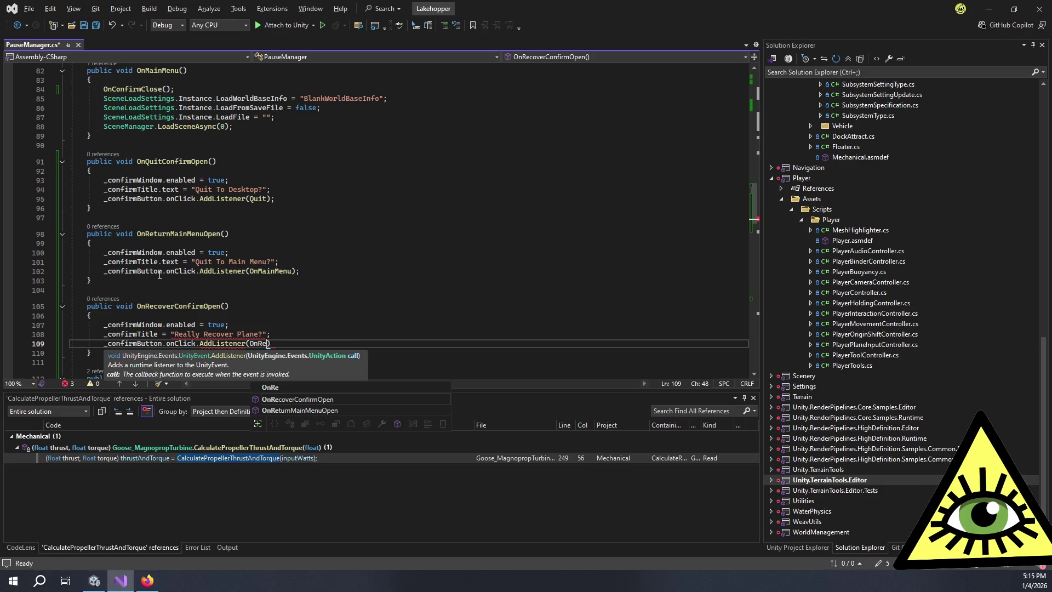
key(BackSpace)
key(BackSpace)
key(BackSpace)
text(Recover)
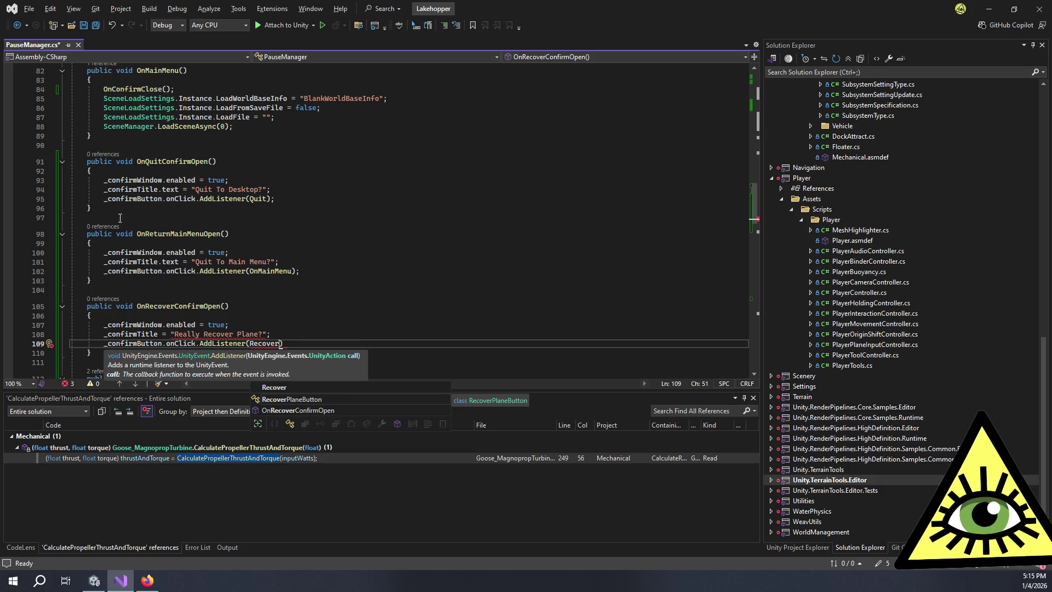
key(Escape)
key(Escape)
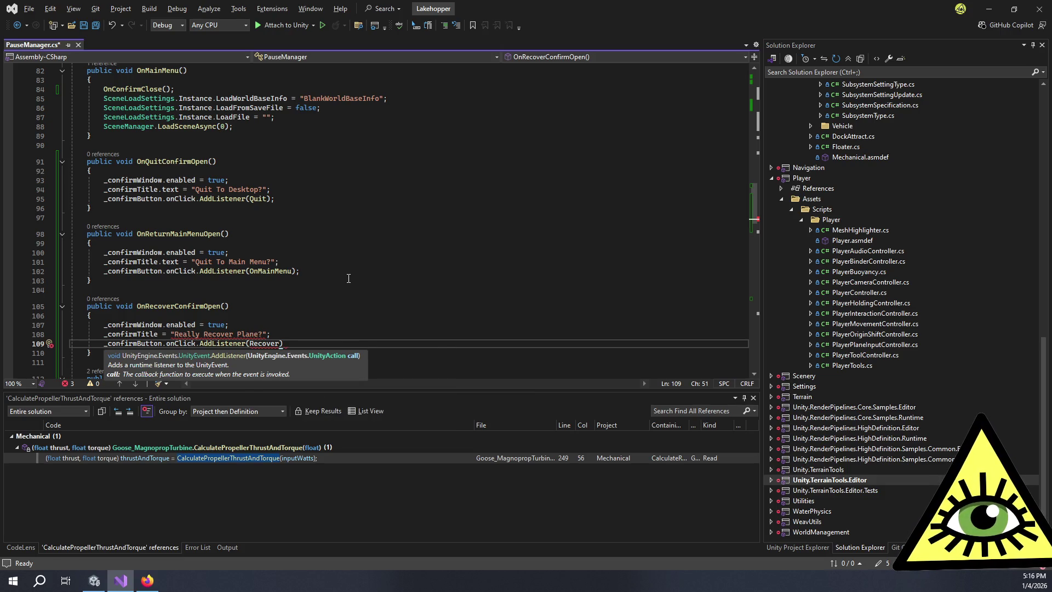
- Scroll through PauseManager.cs to review it, then switch to the Unity editor
scroll(347, 279, up, 15)
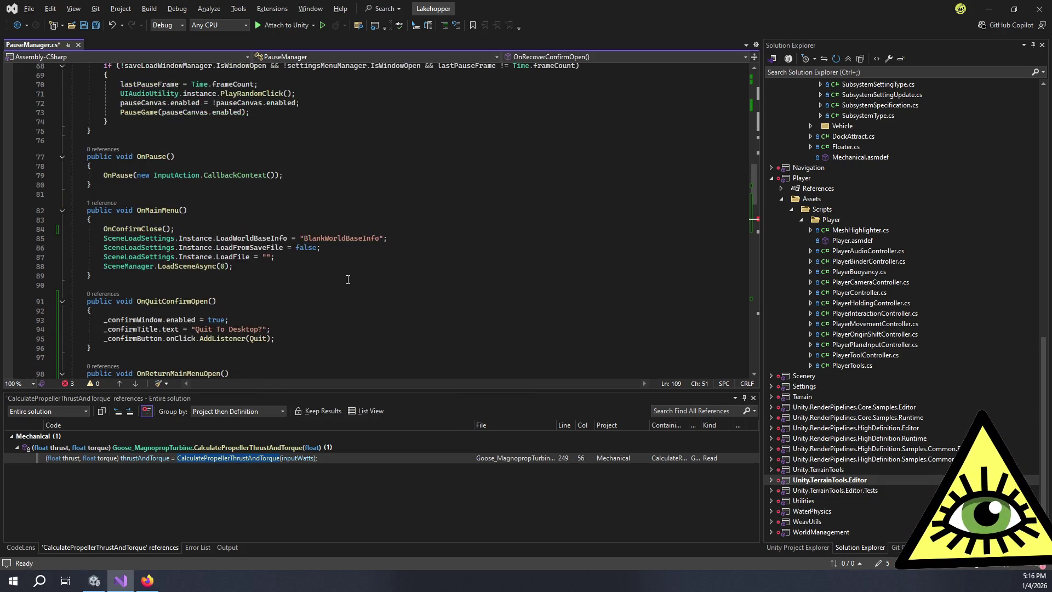
scroll(349, 279, up, 1)
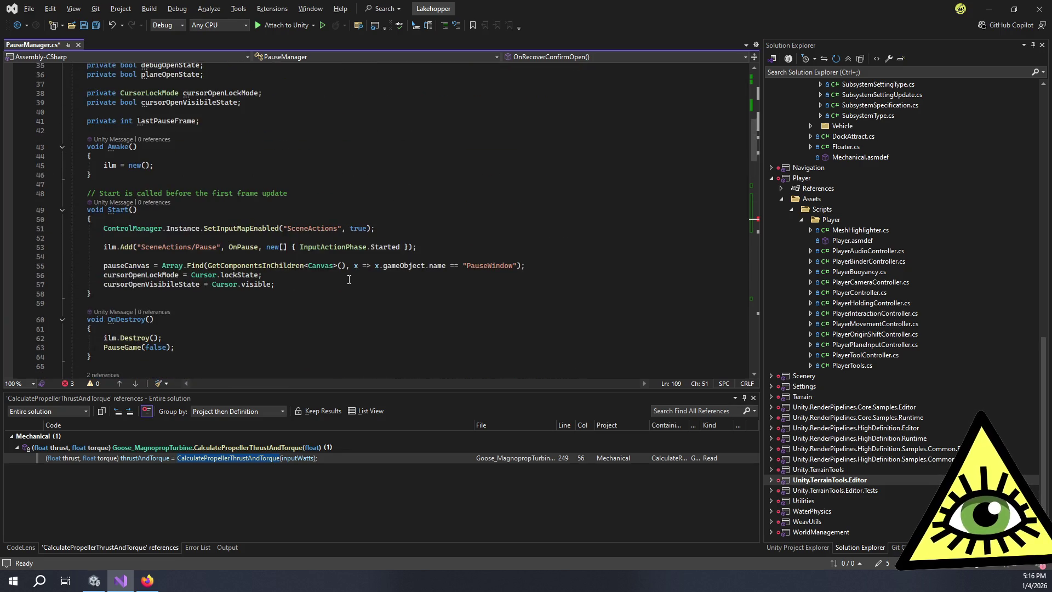
scroll(349, 280, down, 20)
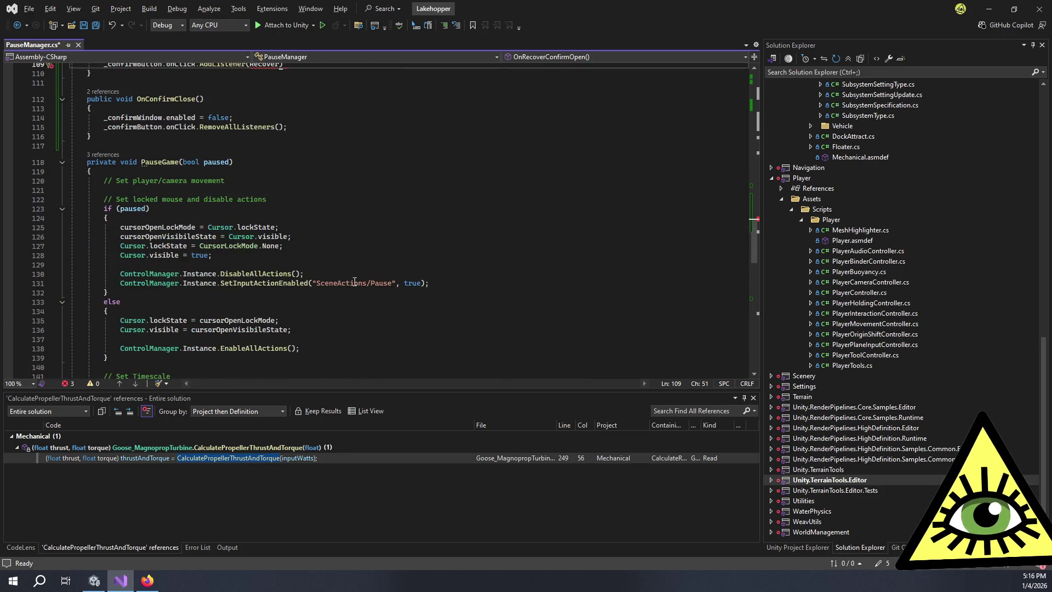
scroll(354, 281, down, 15)
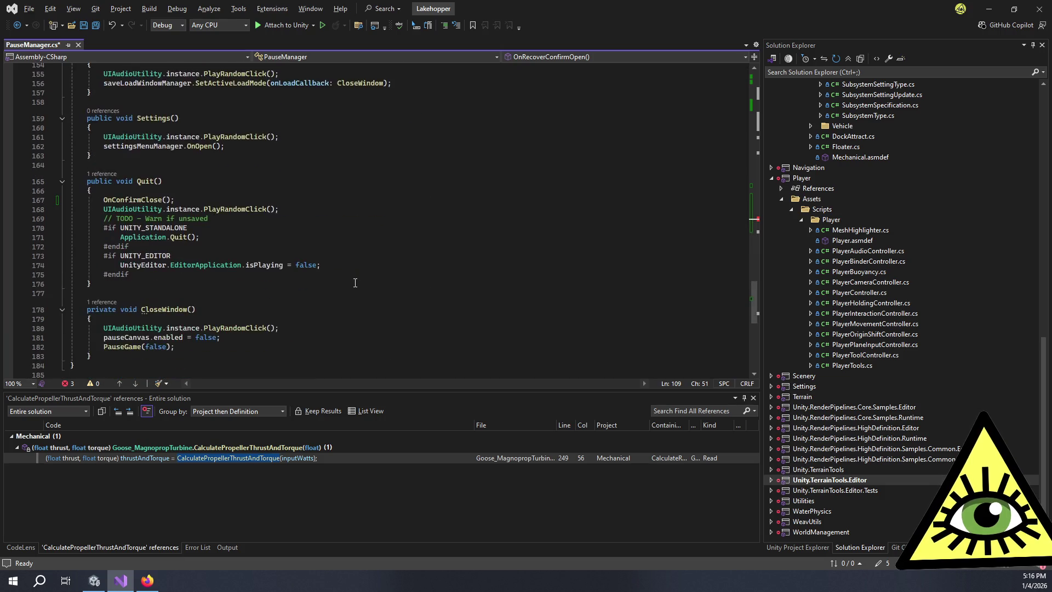
scroll(355, 283, up, 19)
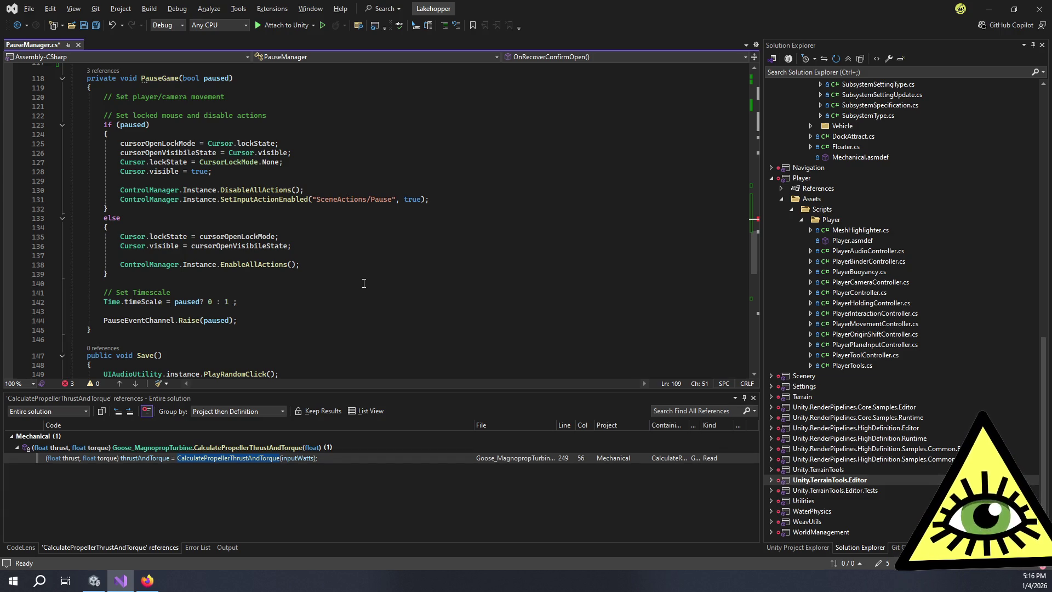
scroll(364, 283, up, 9)
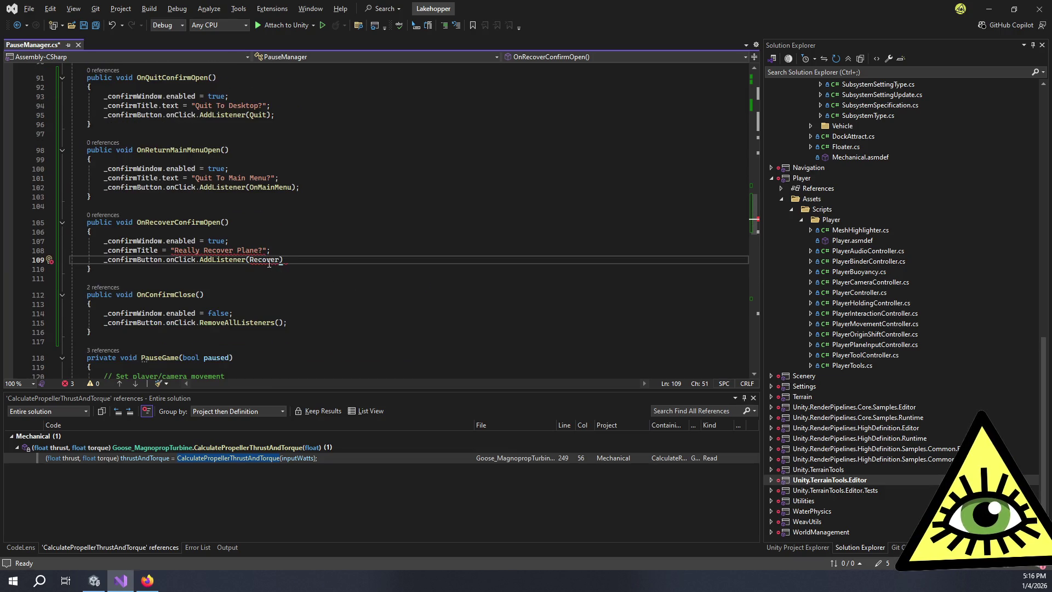
scroll(332, 274, up, 14)
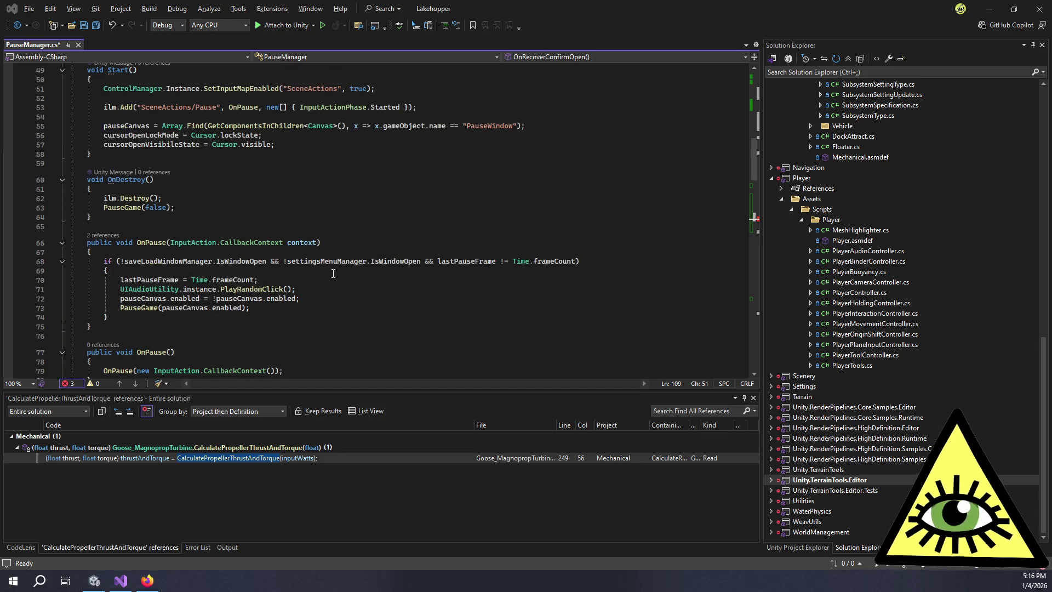
key(alt+Tab)
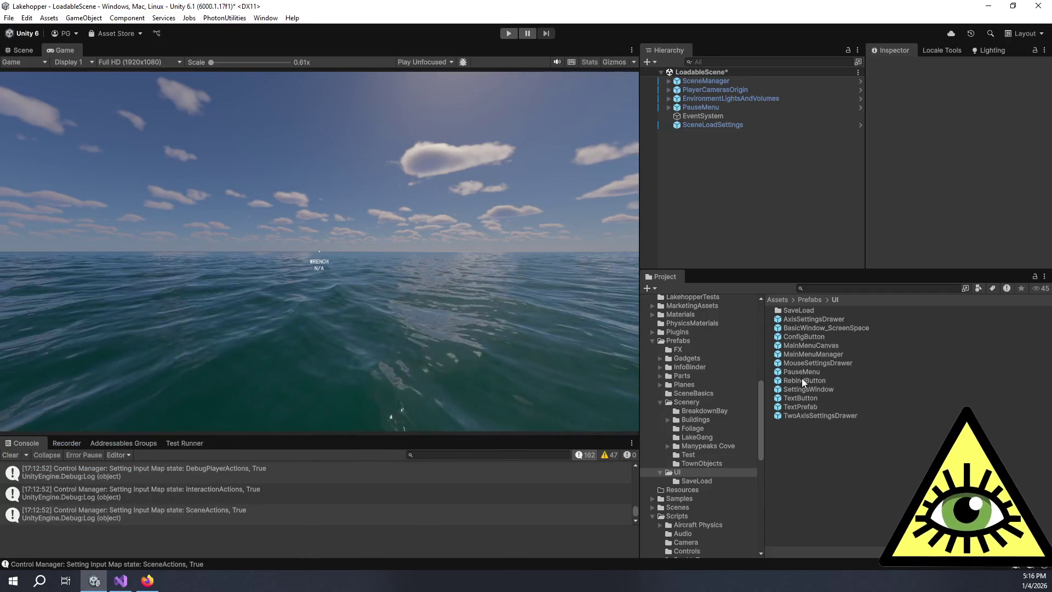
- Open the PauseMenu prefab, confirm RecoverPlane's On Click calls RecoverPlaneButton.Recover, then return to Visual Studio
double_click(800, 372)
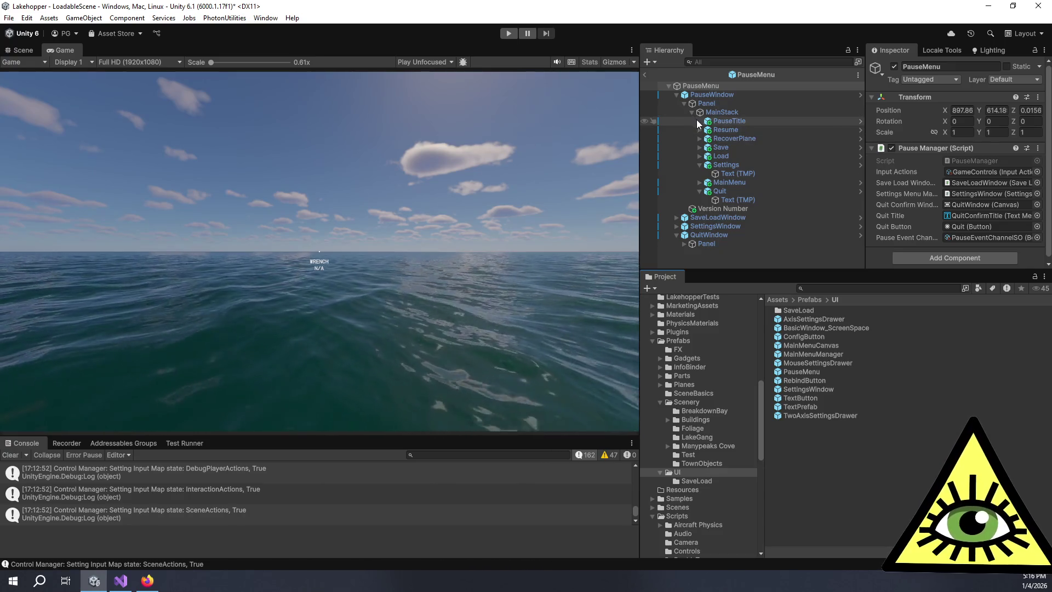
click(730, 138)
scroll(943, 210, down, 10)
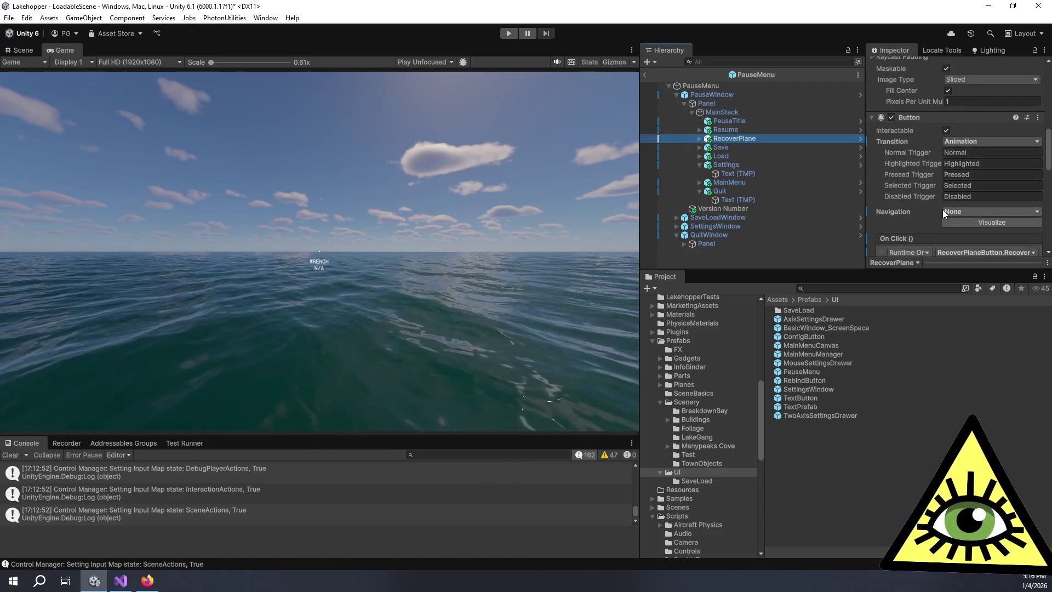
scroll(943, 210, down, 5)
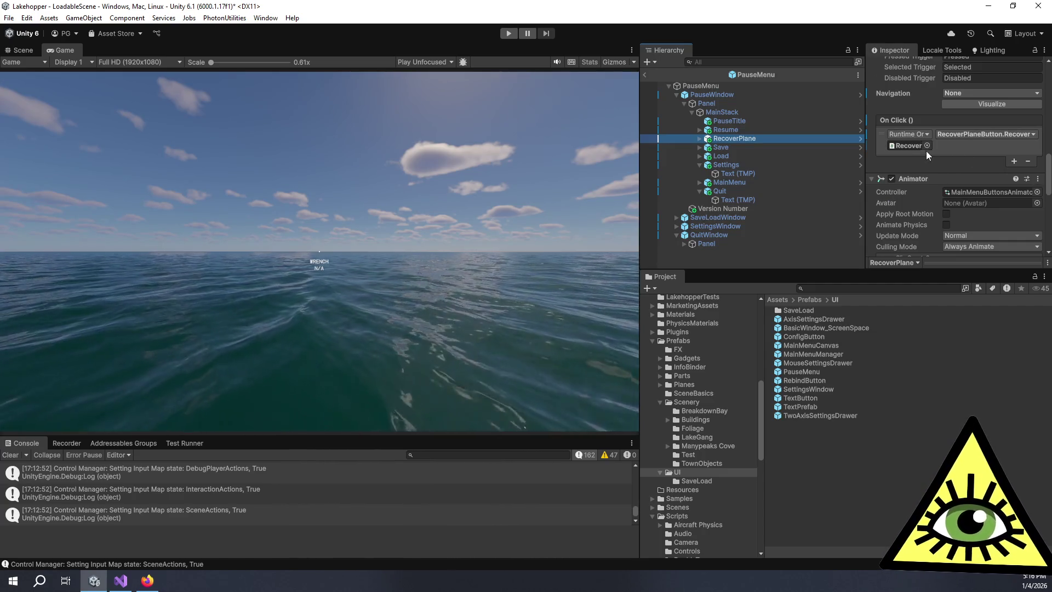
scroll(941, 180, down, 6)
scroll(941, 186, down, 4)
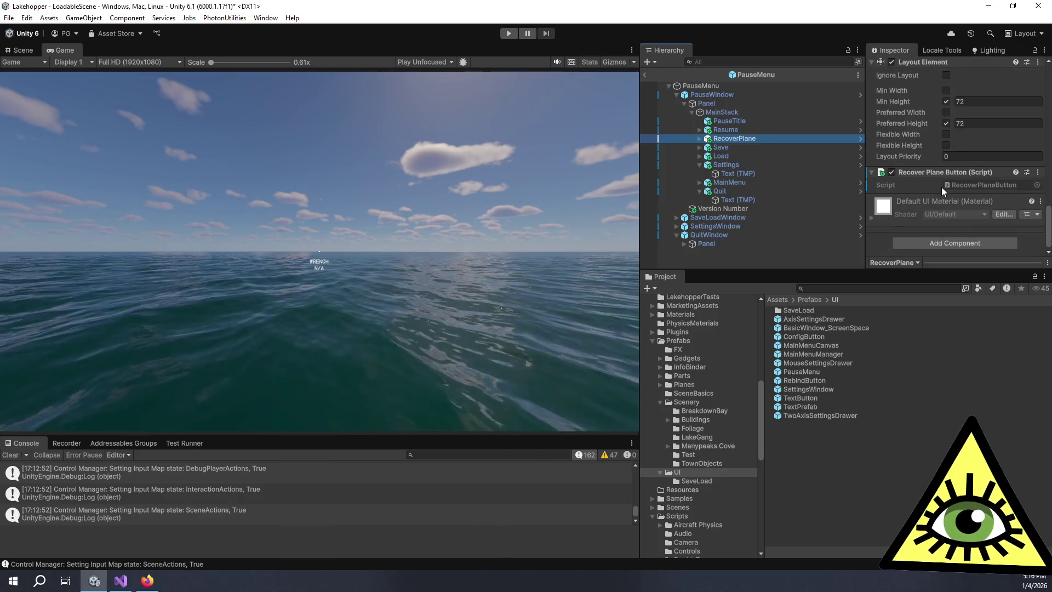
scroll(939, 176, up, 7)
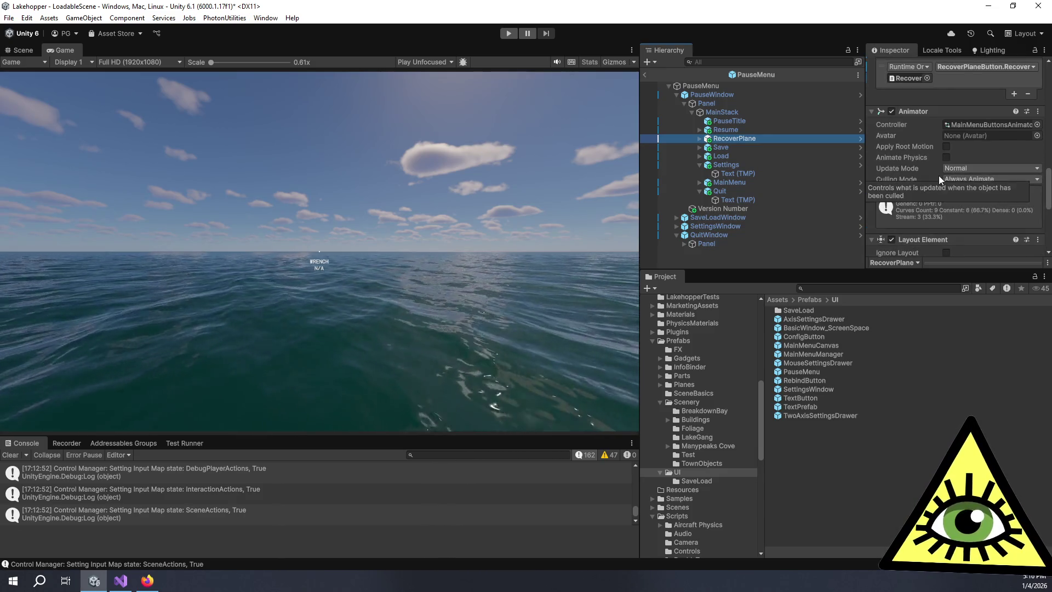
scroll(938, 176, up, 2)
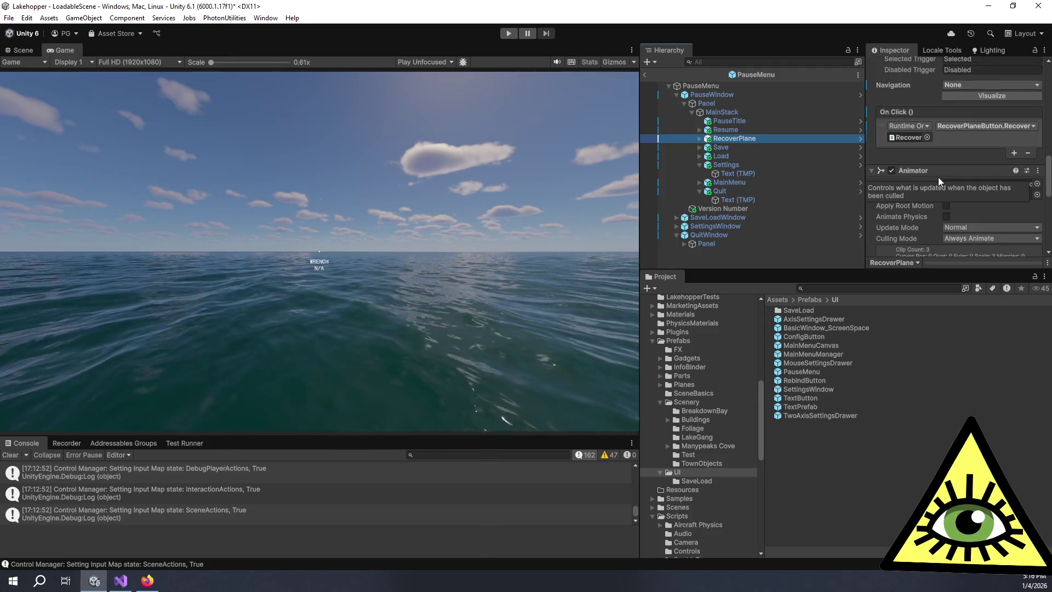
key(alt+Tab)
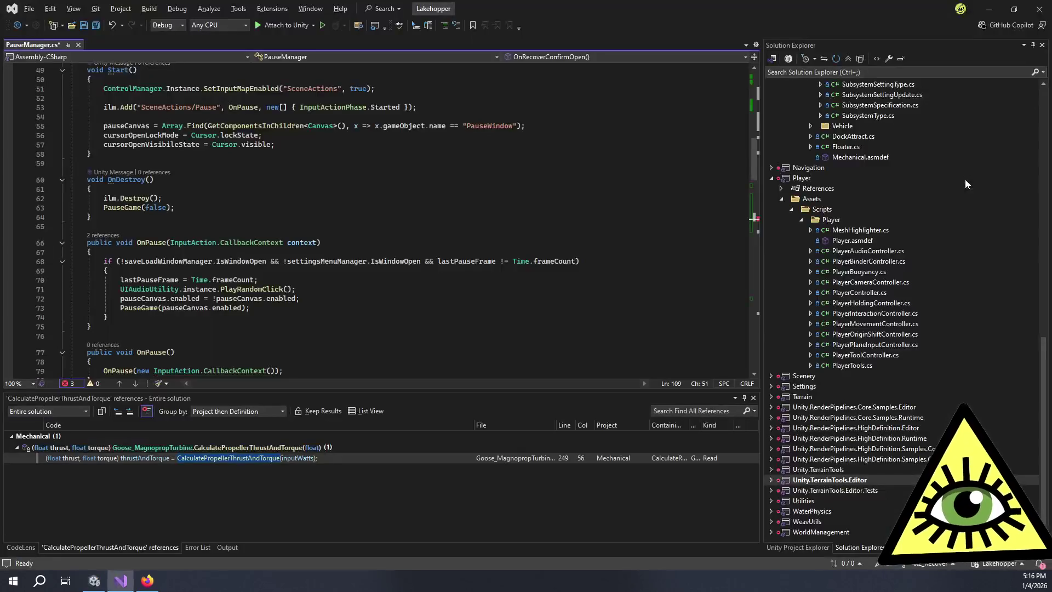
- Add a [SerializeField] private Button _recoverPlaneButton; field below the _confirmButton field
scroll(285, 222, up, 15)
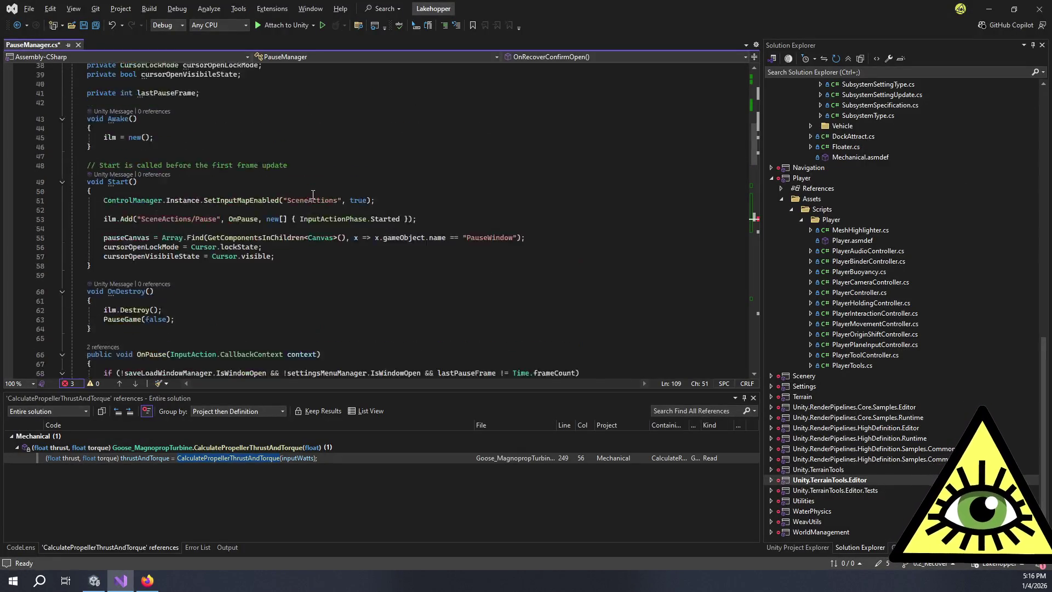
scroll(330, 201, down, 4)
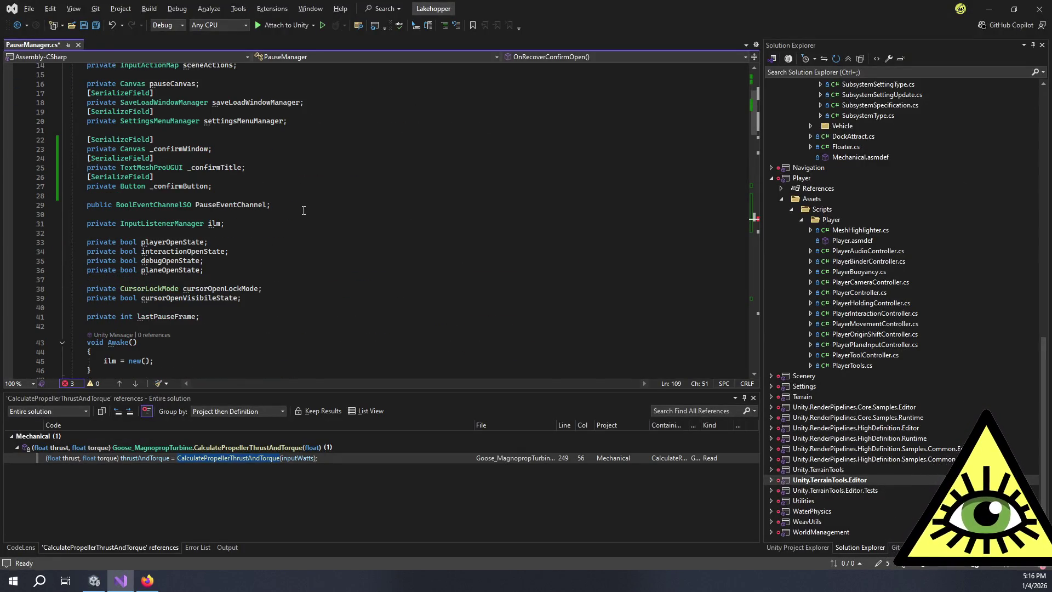
click(274, 223)
click(295, 191)
click(305, 187)
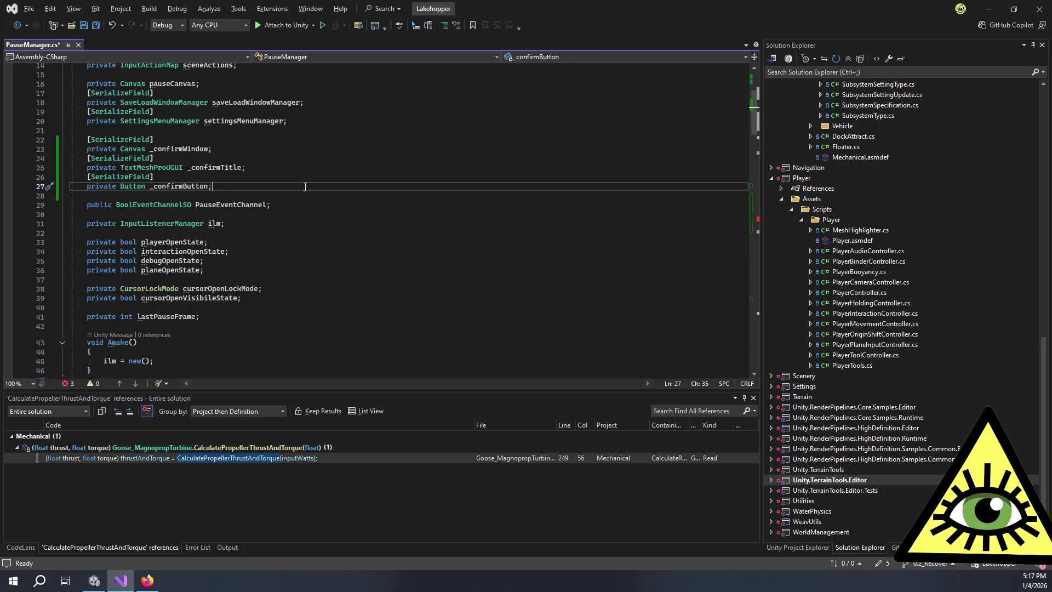
key(Return)
key(Return)
text([Seria)
key(Down)
key(Tab)
text(])
key(Return)
text(private Button _)
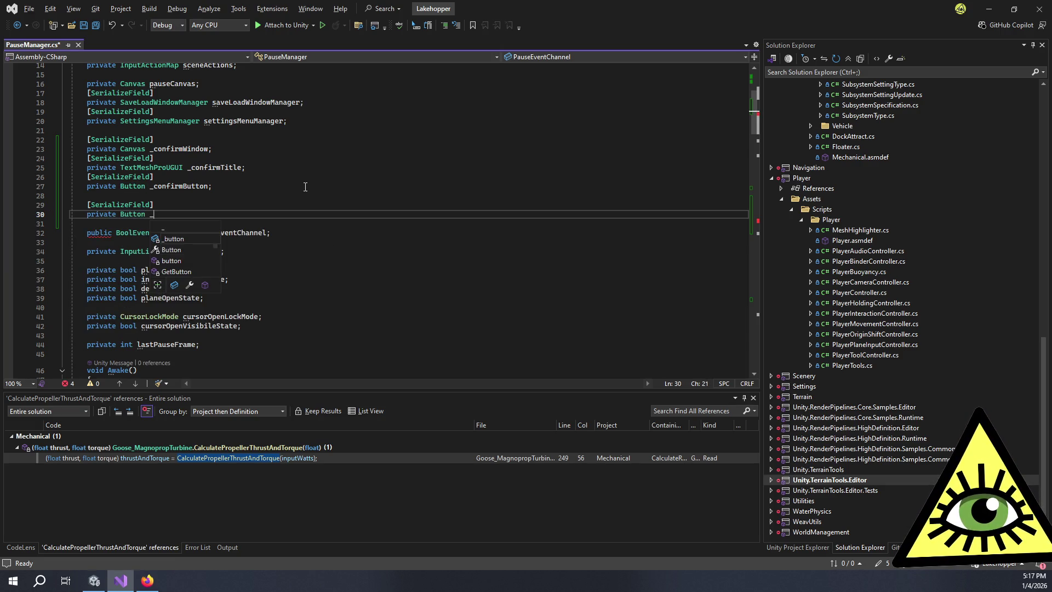
text(recoverPlaneButton;)
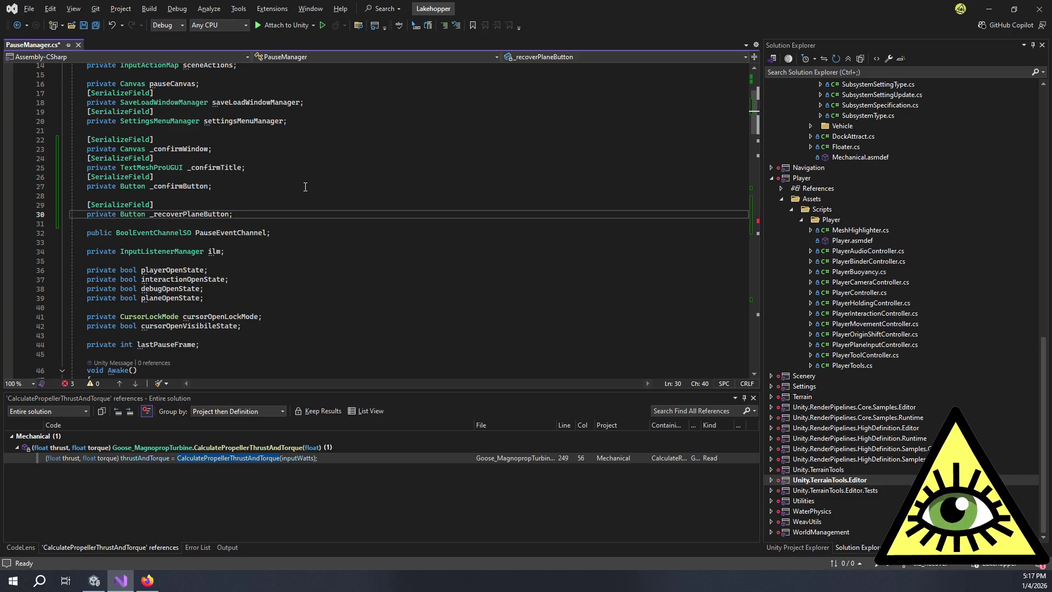
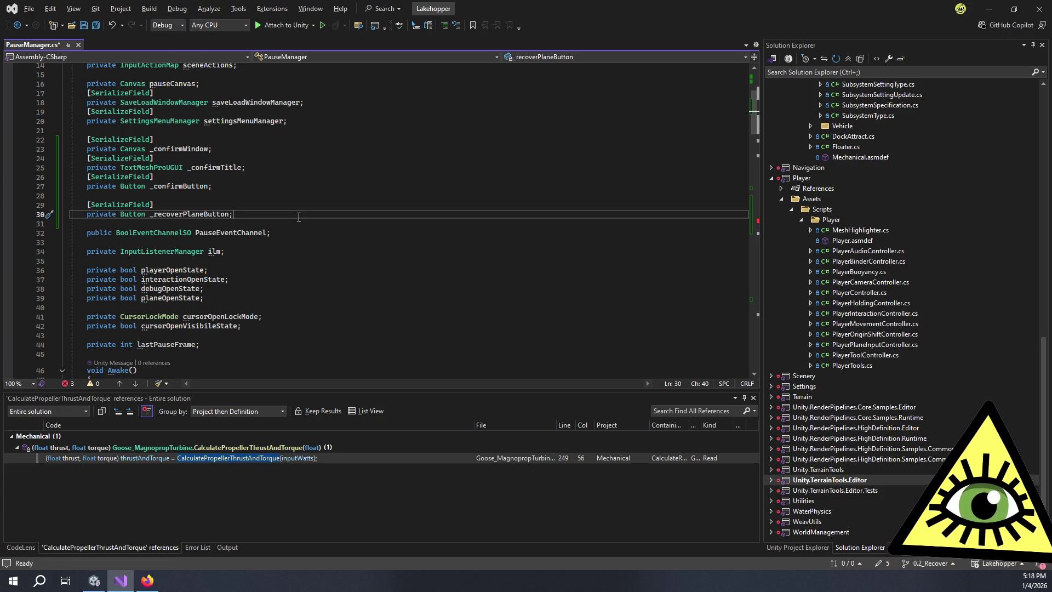
- Replace Recover with _recoverPlaneButton in OnRecoverConfirmOpen's AddListener call
click(261, 252)
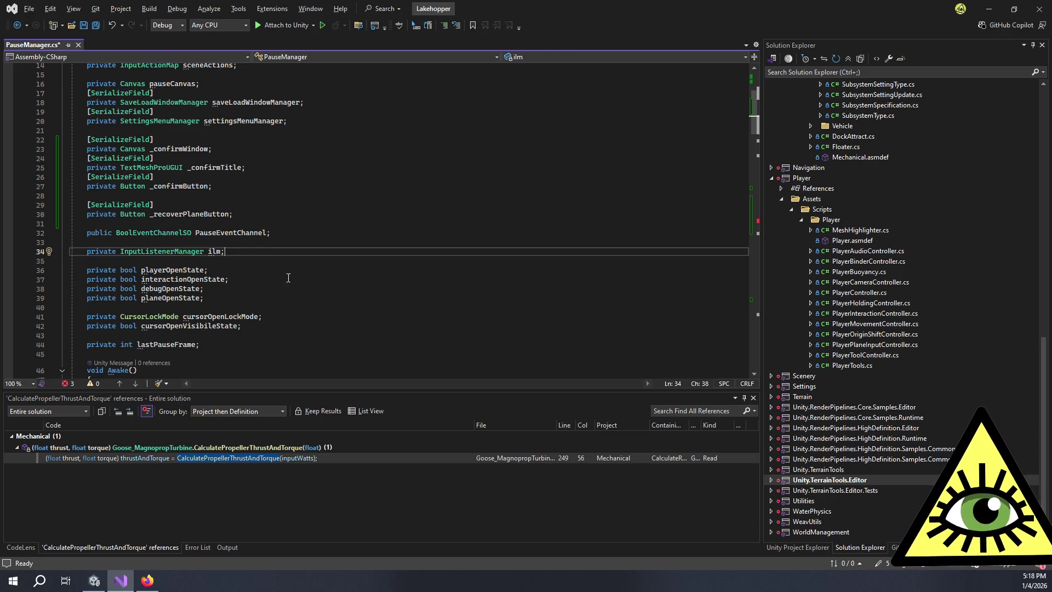
scroll(294, 282, down, 5)
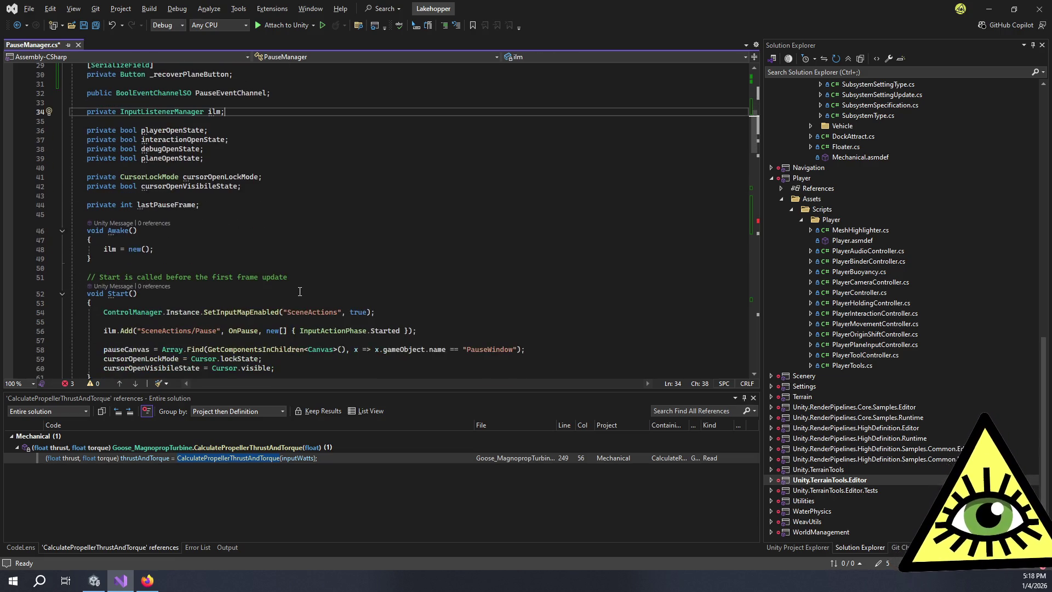
scroll(308, 297, down, 5)
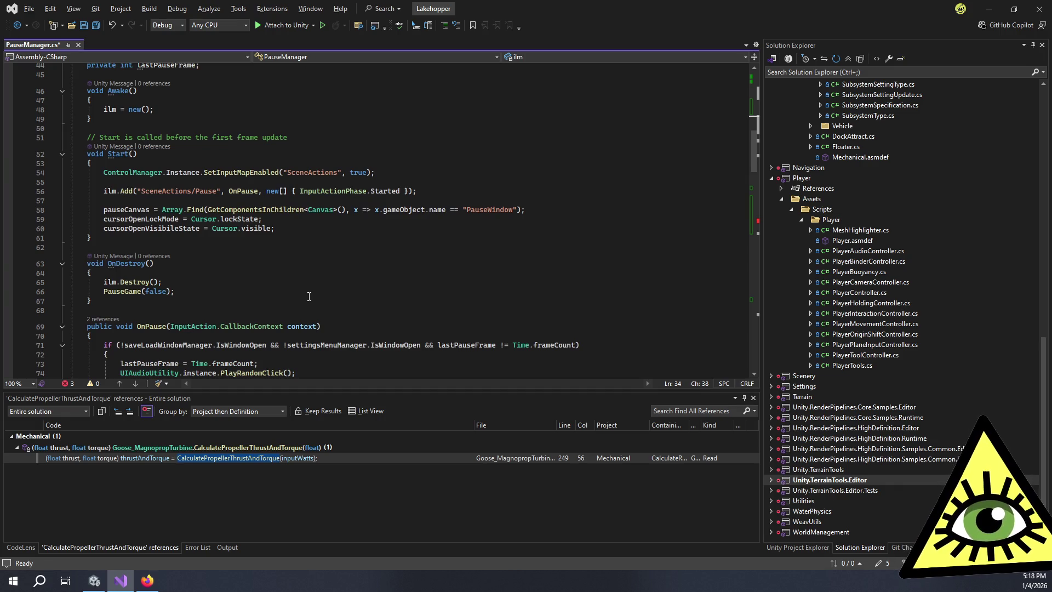
scroll(309, 296, down, 6)
scroll(297, 288, down, 9)
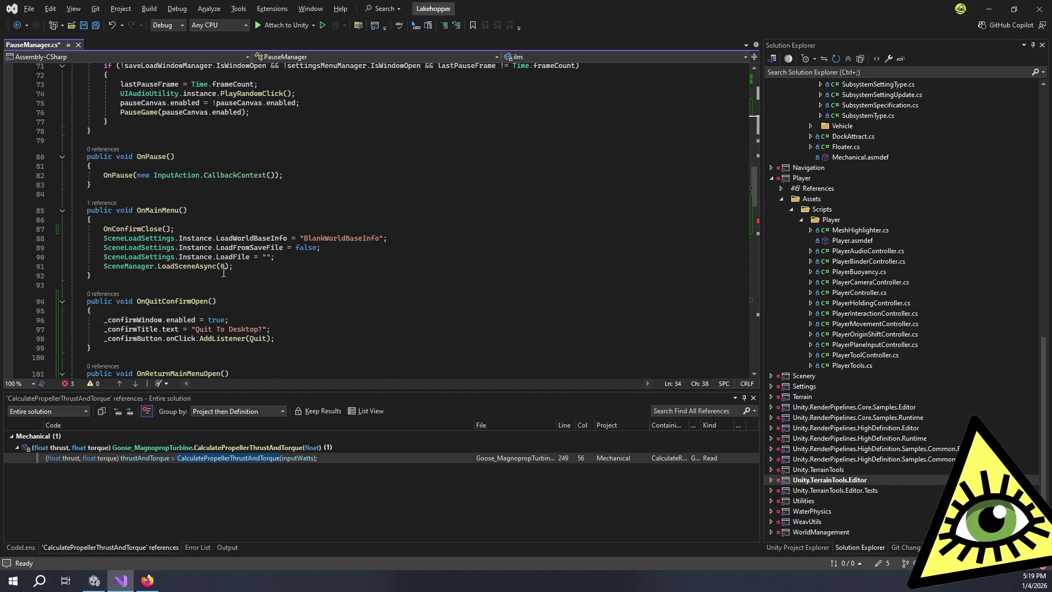
click(235, 225)
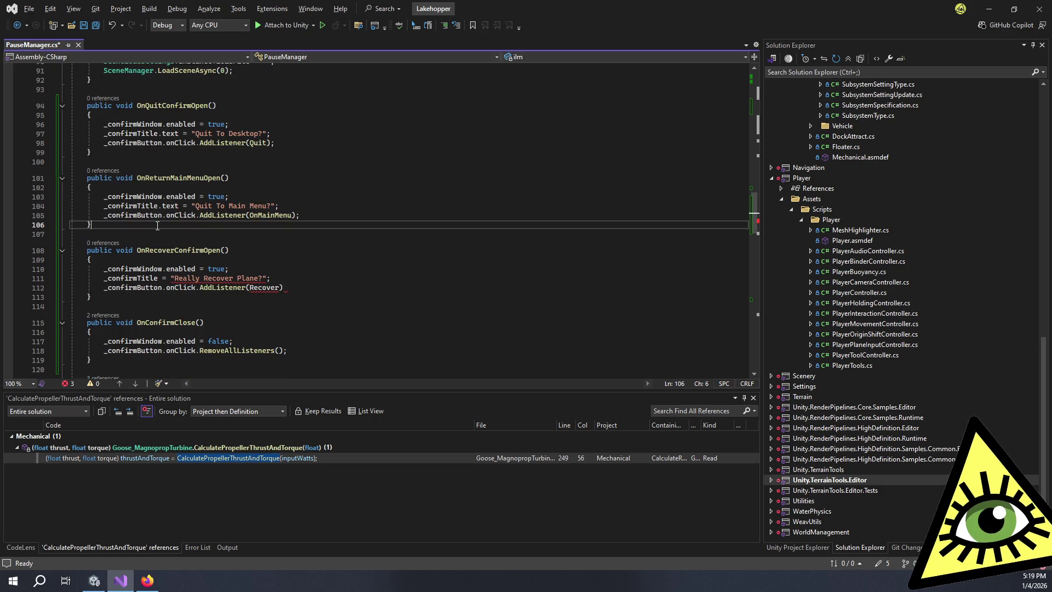
double_click(258, 288)
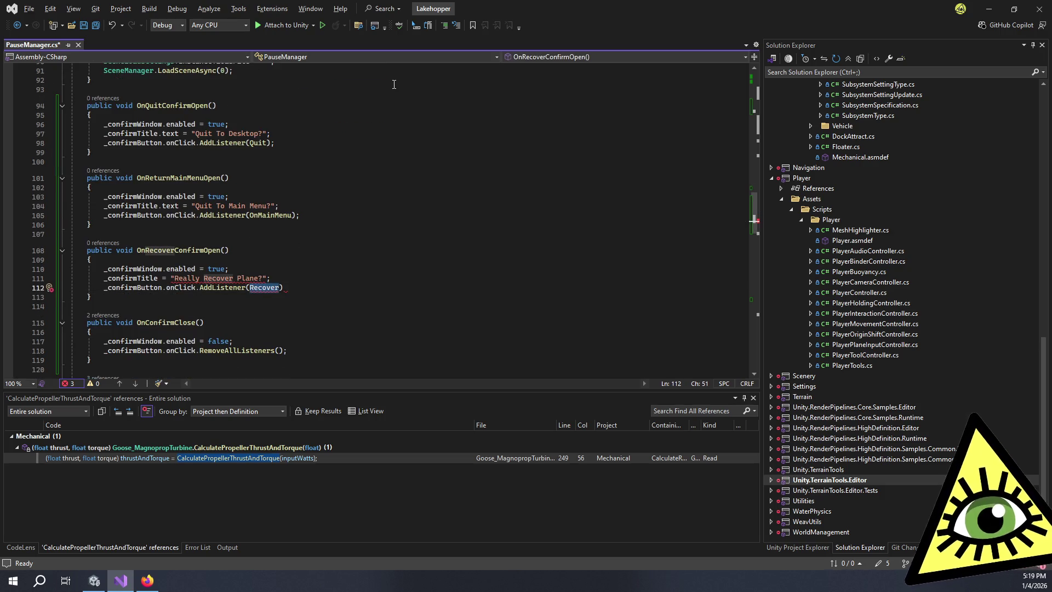
key(Right)
key(ctrl+BackSpace)
text(_recove)
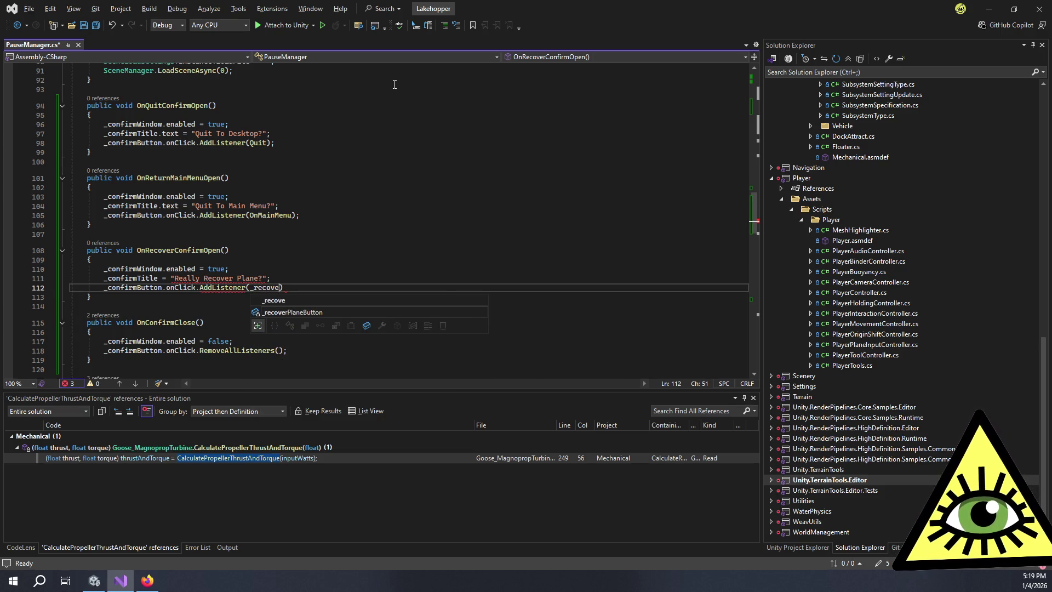
key(Tab)
- Glance at the Unity editor, then come back and select the _recoverPlaneButton field's Button type
key(alt+Tab)
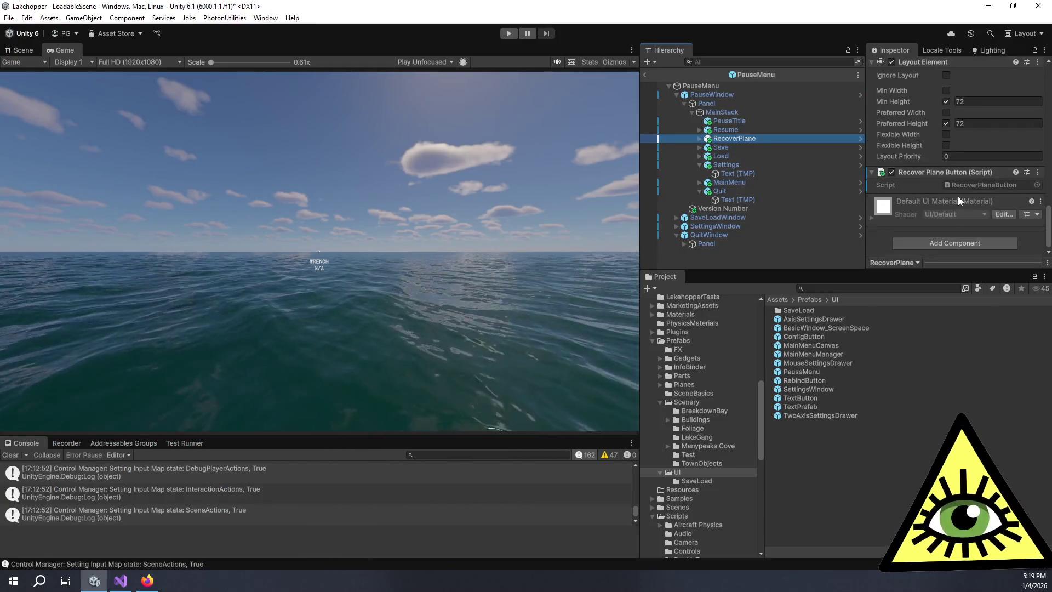
key(alt+Tab)
scroll(241, 183, up, 20)
scroll(241, 184, up, 3)
double_click(131, 102)
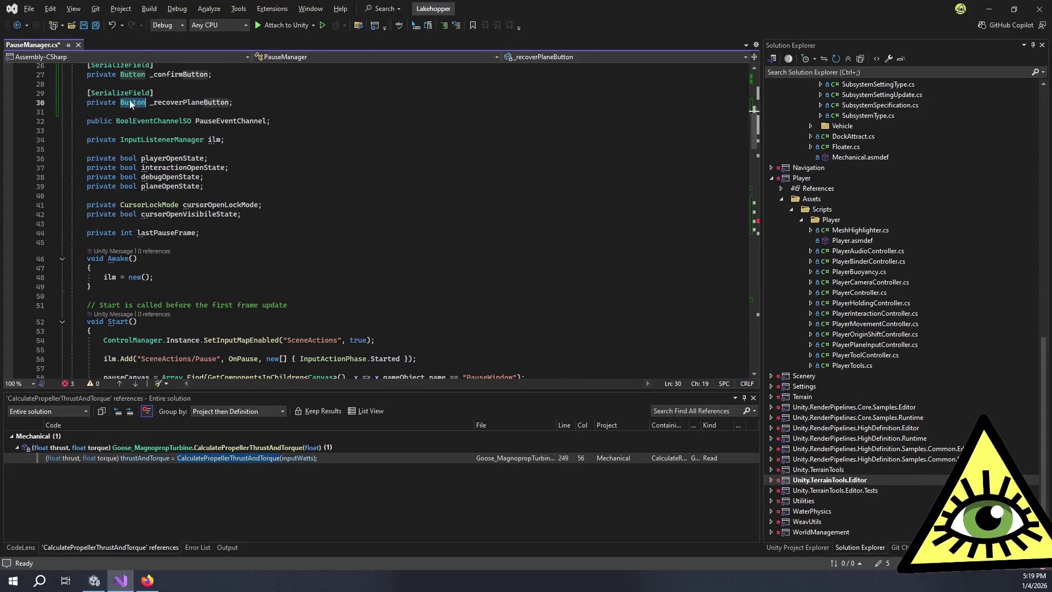
- Retype _recoverPlaneButton as RecoverPlaneButton and start member access on it in the AddListener call
text(Recover)
key(Tab)
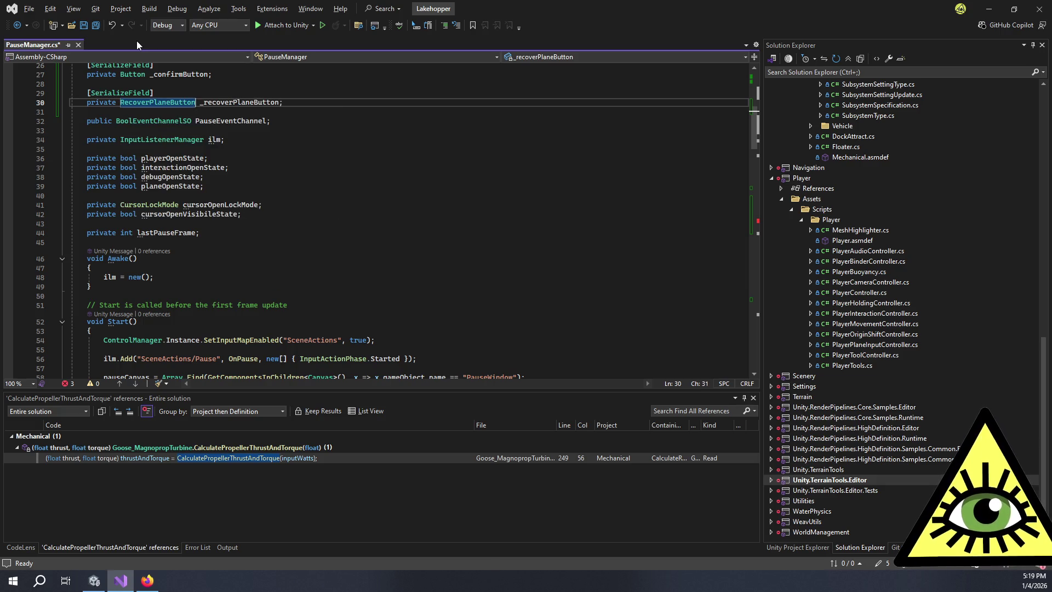
click(491, 243)
scroll(489, 256, down, 10)
scroll(490, 257, down, 9)
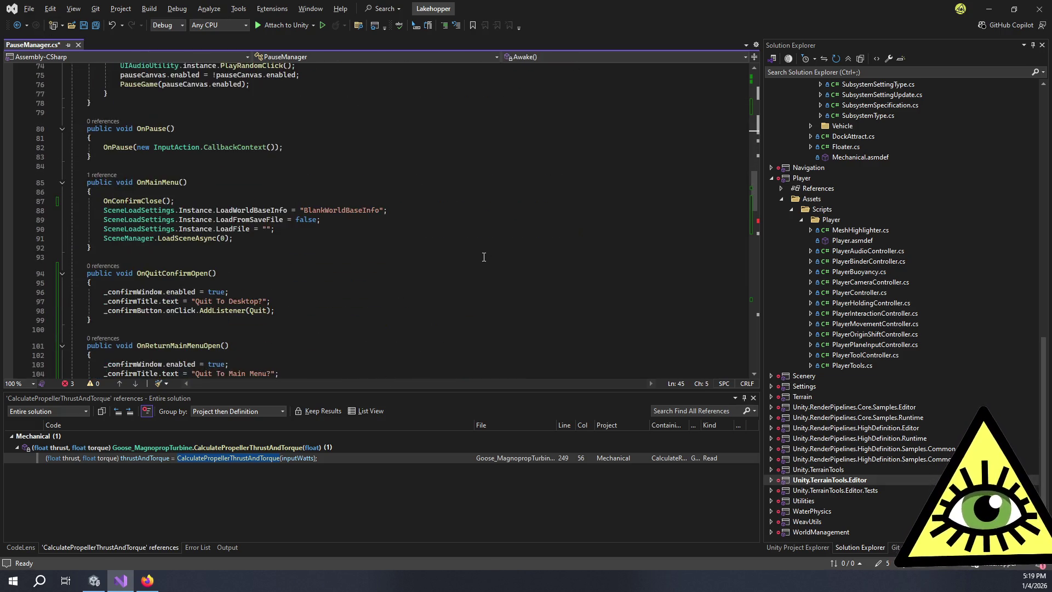
scroll(315, 313, down, 2)
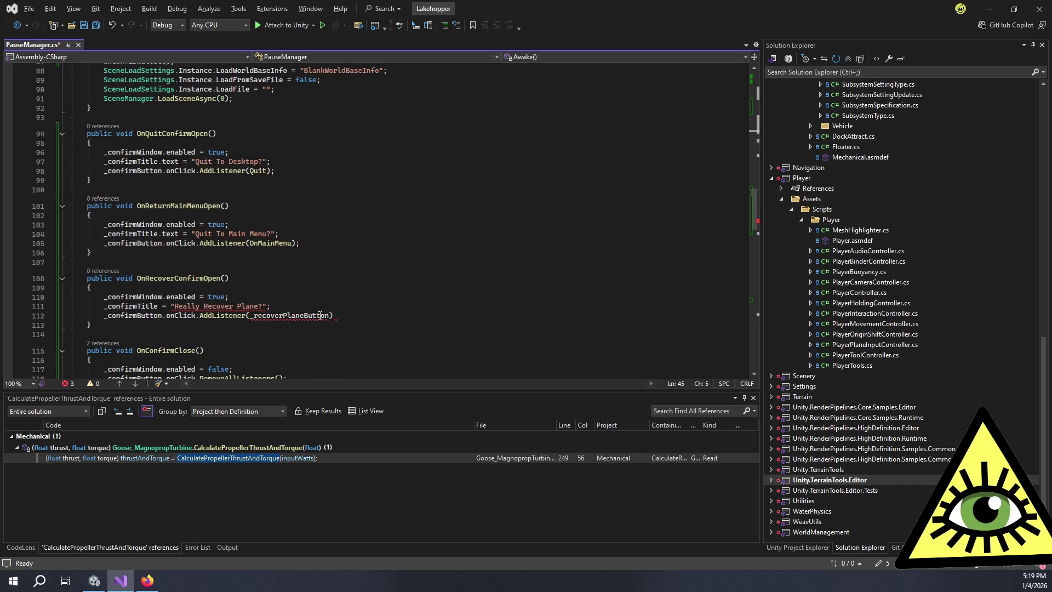
double_click(315, 315)
text(.)
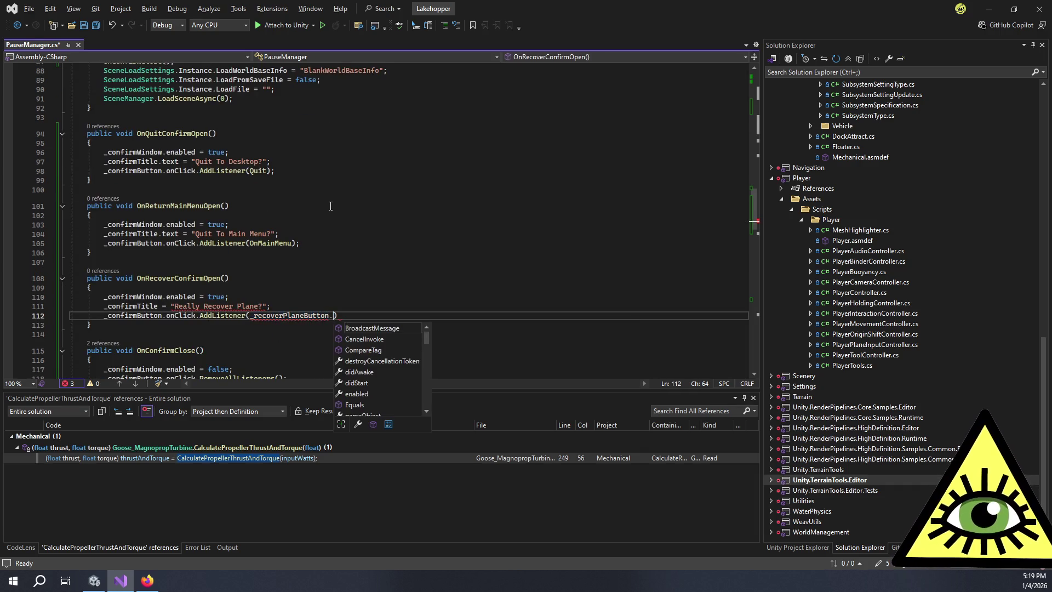
key(alt+Tab)
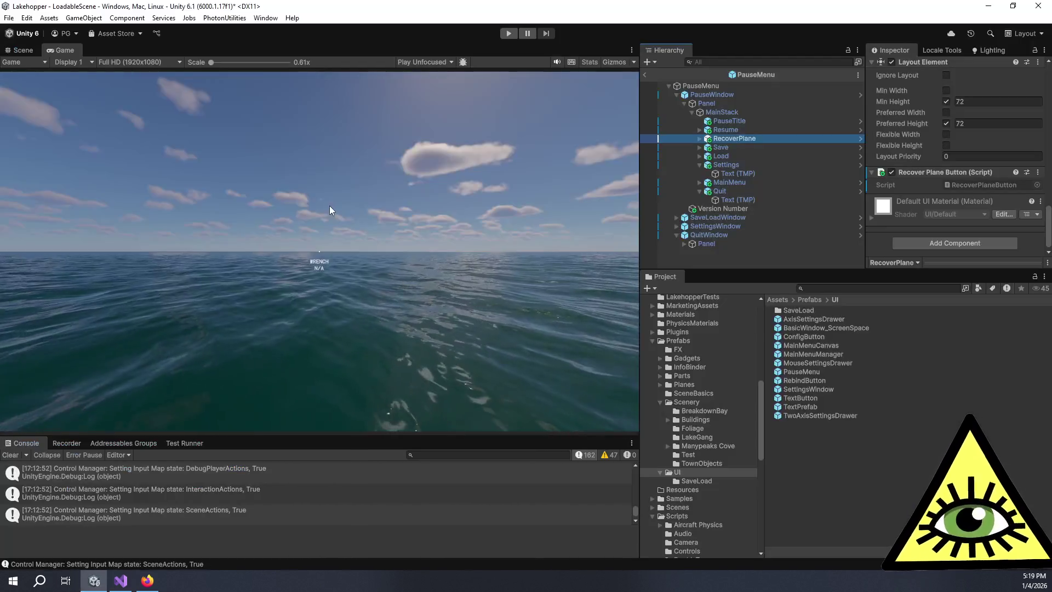
- Confirm the RecoverPlane button's On Click offers RecoverPlaneButton.RecoverPlane(), then return to Visual Studio
scroll(995, 153, up, 5)
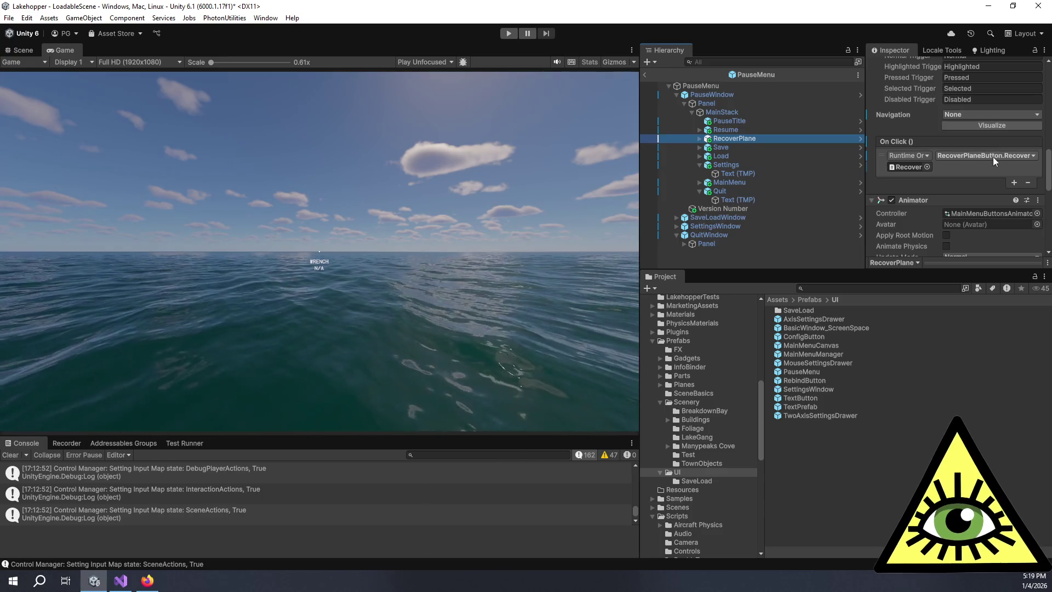
click(995, 155)
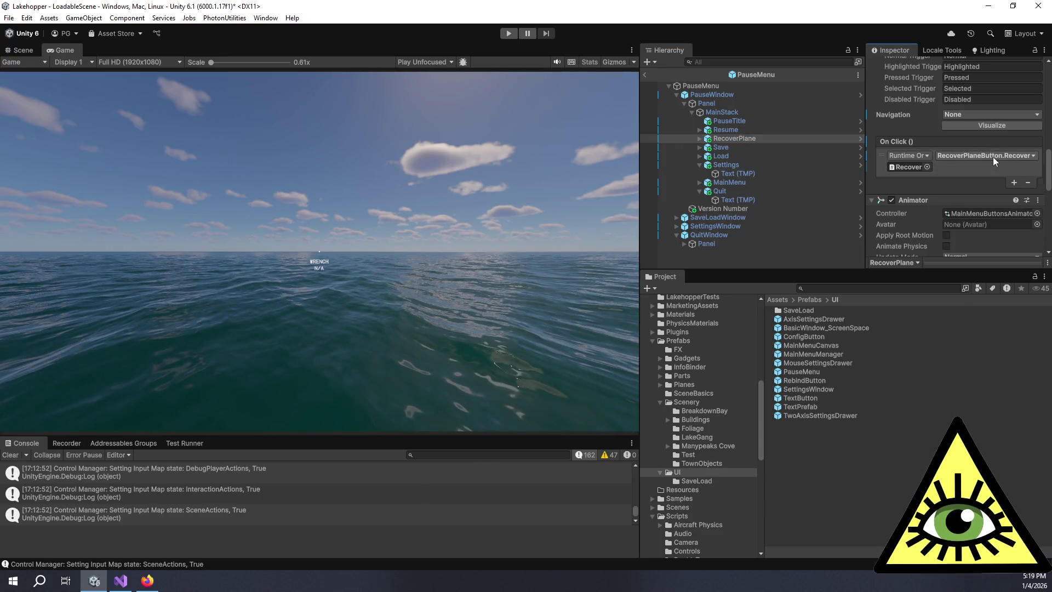
mouse_move(991, 274)
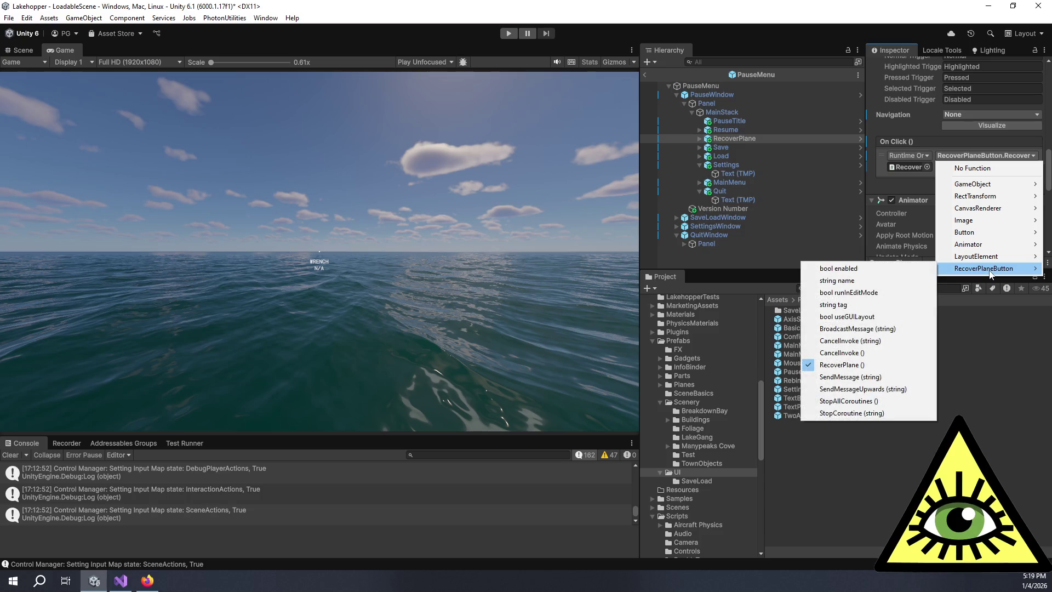
click(908, 189)
key(alt+Tab)
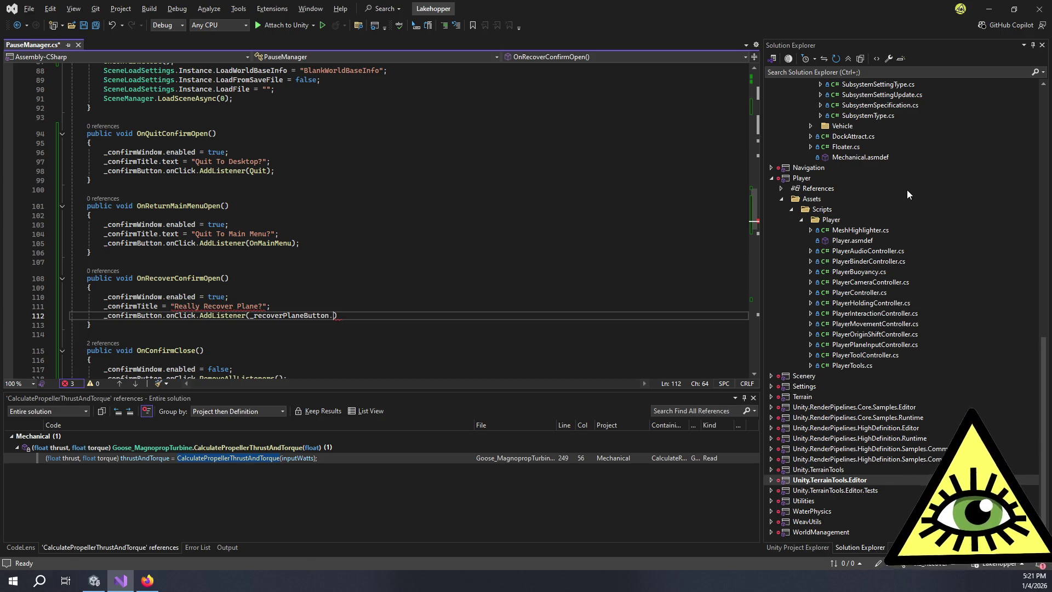
- Complete the listener as _recoverPlaneButton.RecoverPlane and add .text to _confirmTitle on line 111
text(Reo))
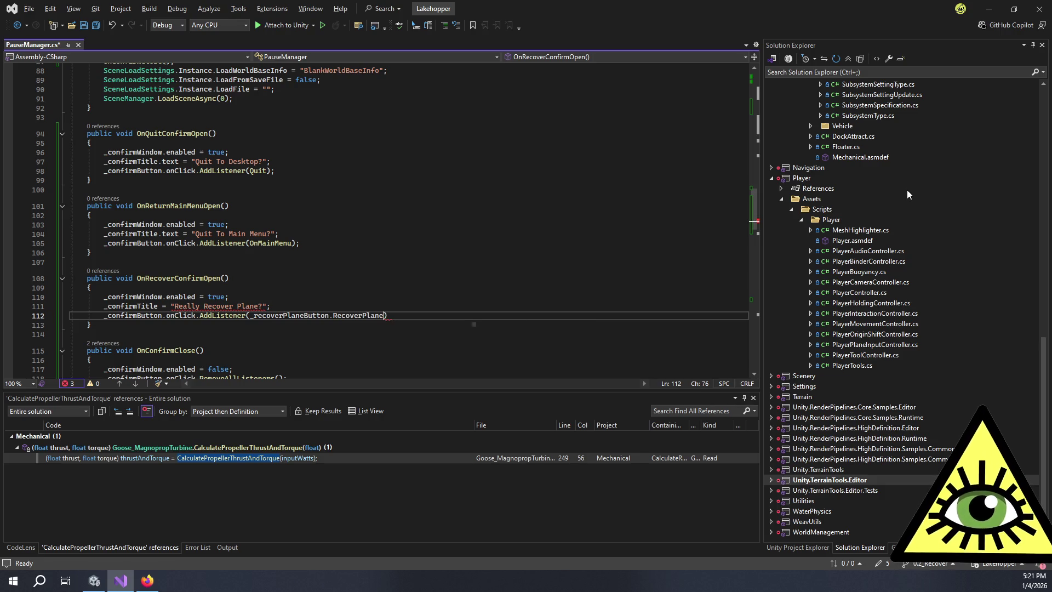
text(;)
key(Up)
key(Left)
key(Left)
key(Left)
key(Left)
key(Left)
key(Left)
text(.tit)
key(BackSpace)
key(BackSpace)
text(ex)
key(Tab)
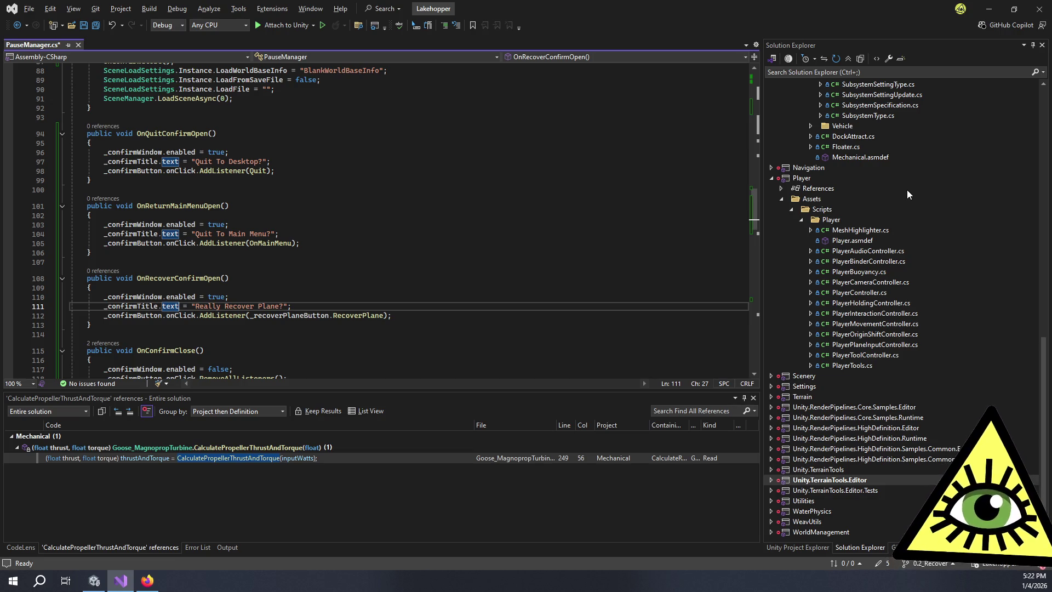
- Review lines 109–112 of the recover confirm code
click(335, 307)
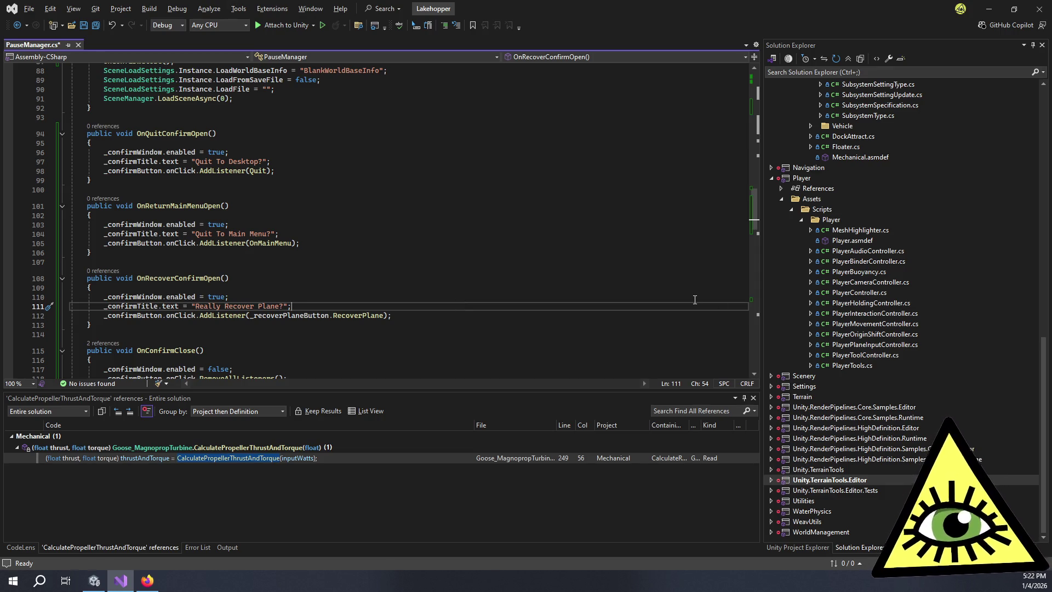
click(412, 315)
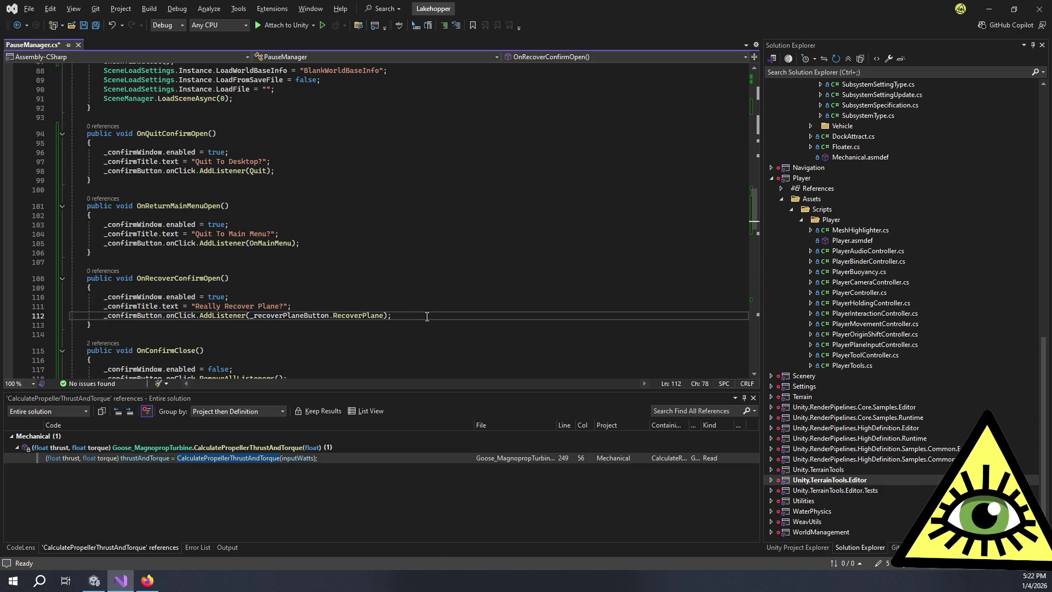
click(423, 307)
click(291, 289)
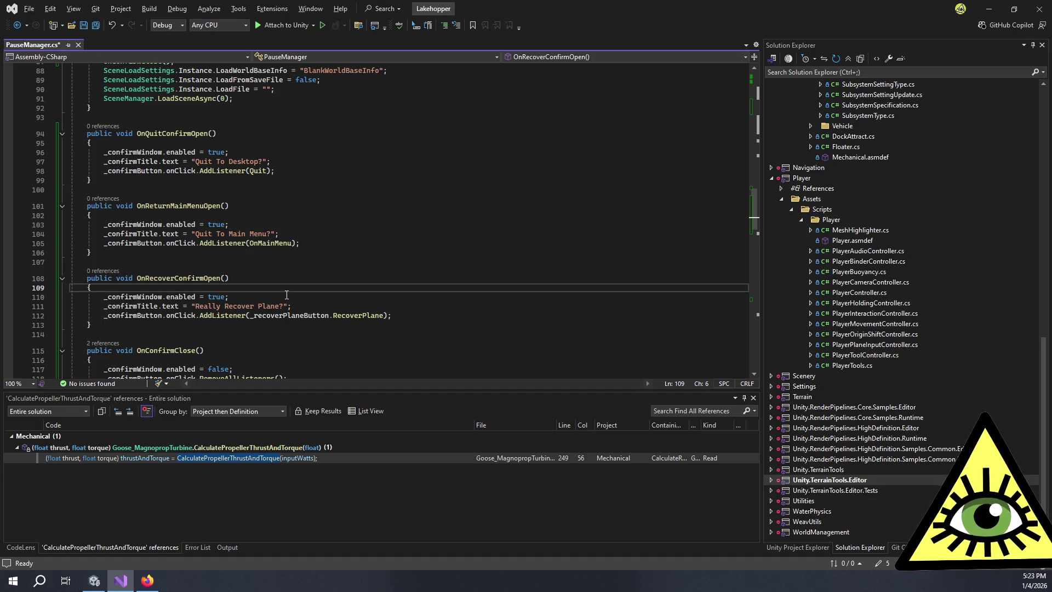
click(335, 306)
scroll(337, 296, up, 12)
scroll(339, 289, up, 16)
- Add a [SerializeField] private TextMeshProUGUI _confirmButtonText field above _confirmButton
click(272, 287)
key(ctrl+Return)
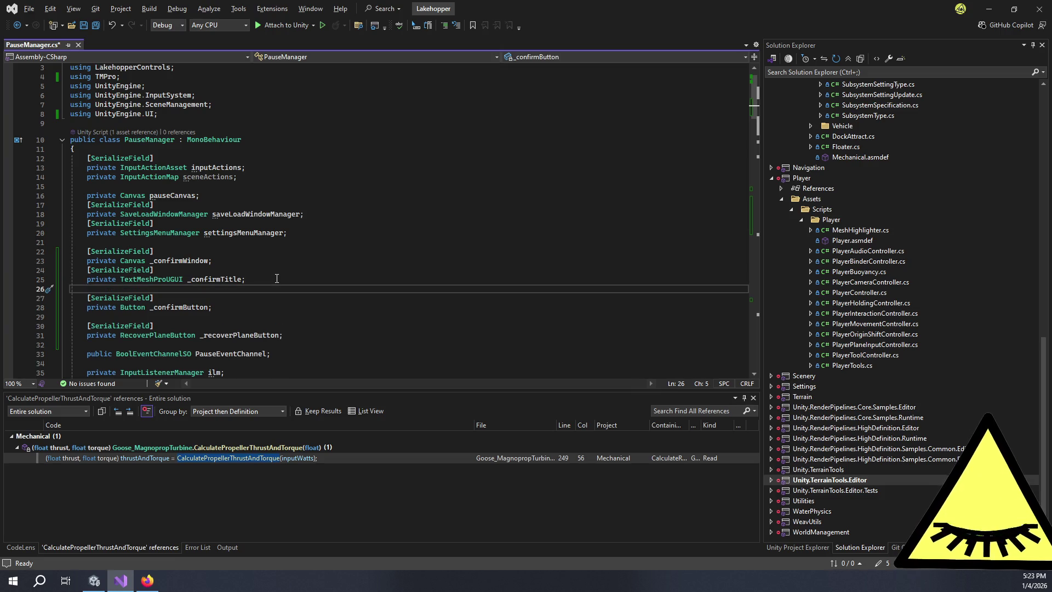
text([Seri)
key(Tab)
key(Right)
key(Return)
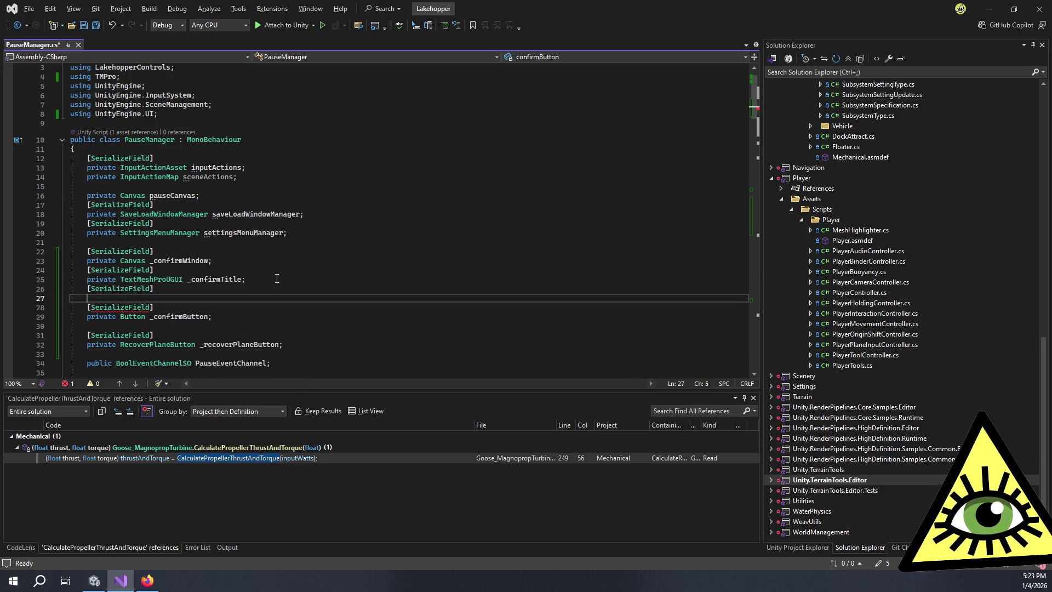
text(private TextMeshProUGUI)
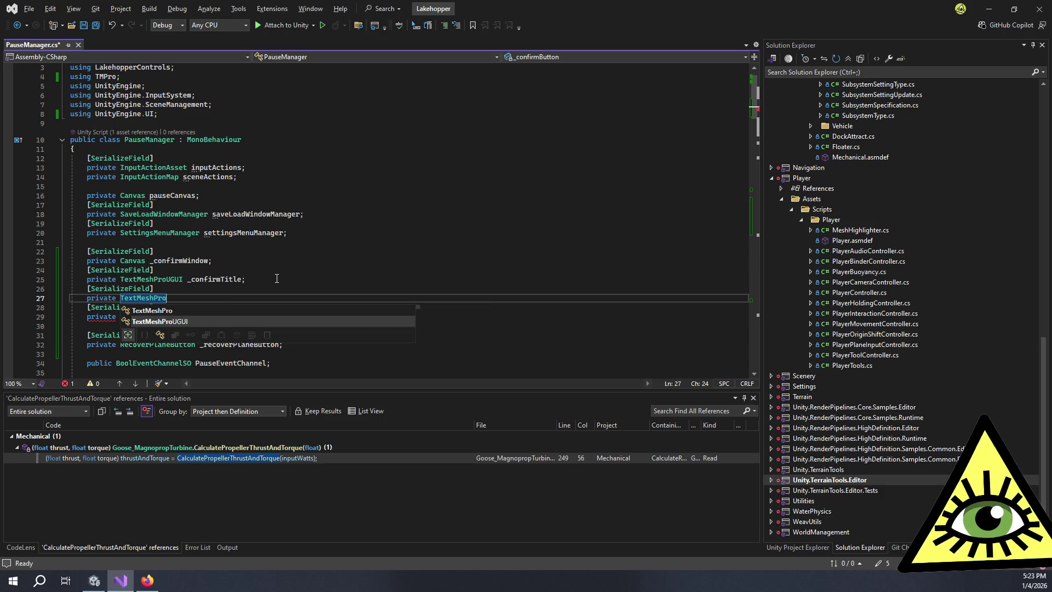
text( _)
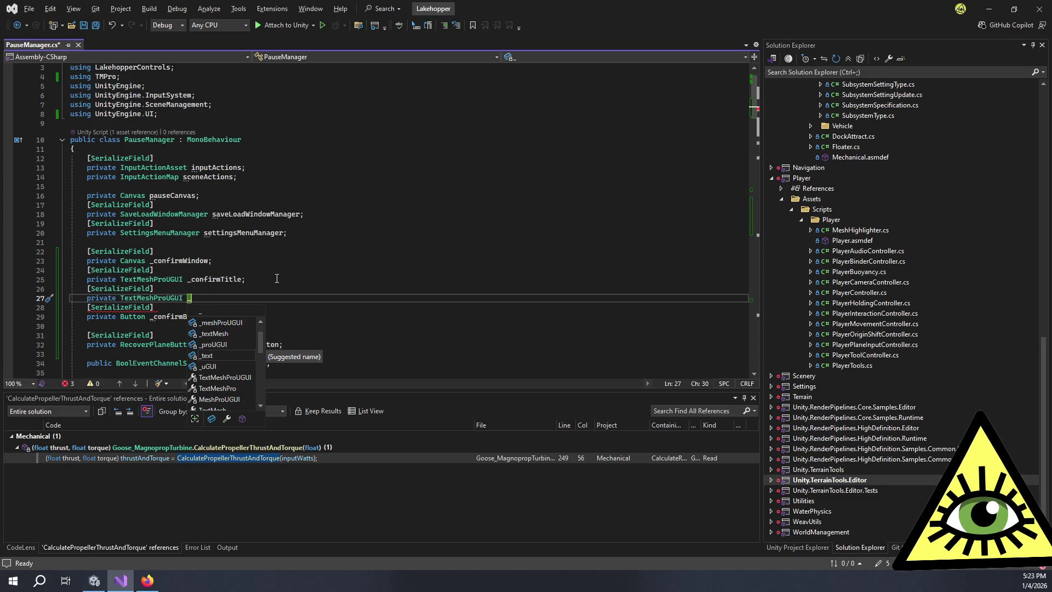
text(confirm)
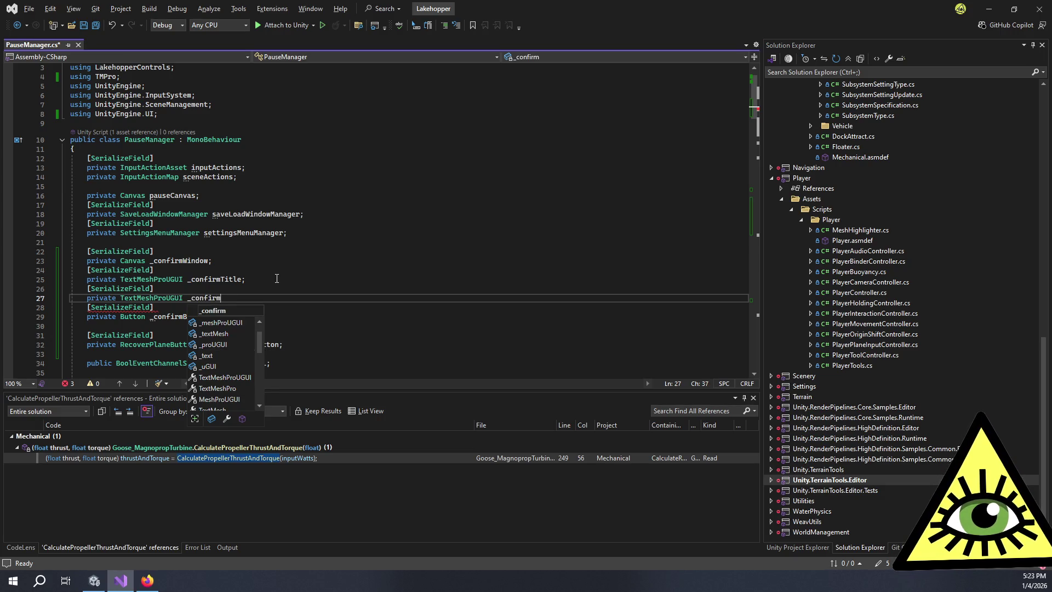
text(ButtonText;)
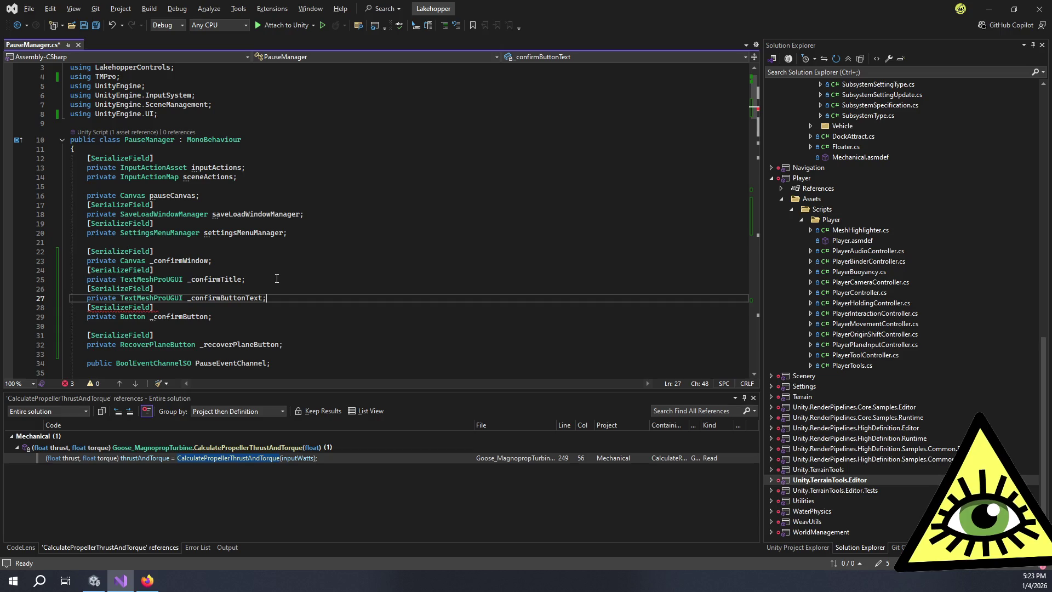
scroll(348, 283, down, 20)
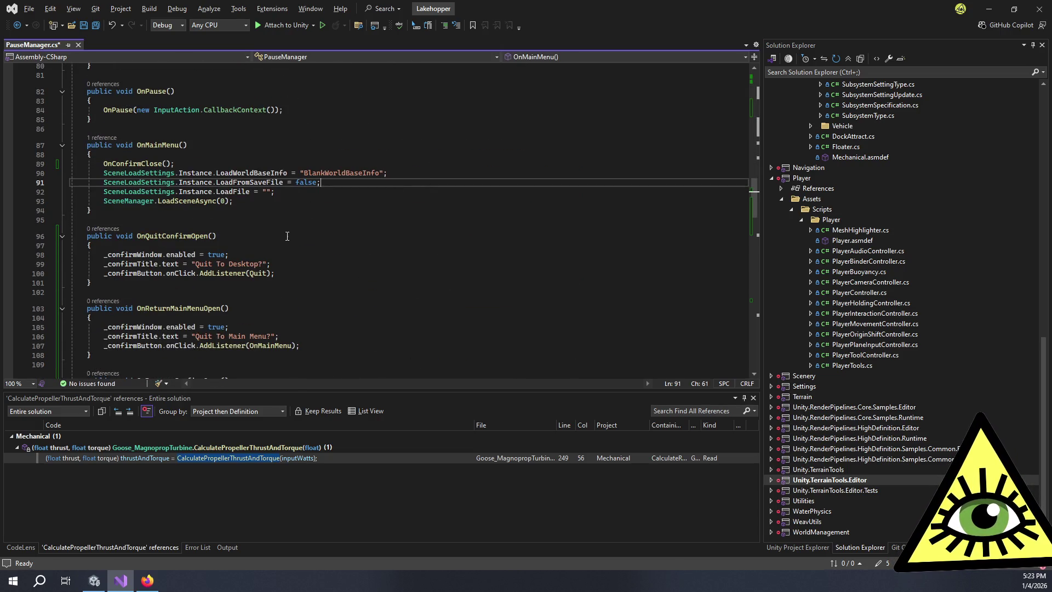
- Set _confirmButtonText.text to "Quit" in OnQuitConfirmOpen and OnReturnMainMenuOpen
click(305, 262)
key(Return)
text(_confirmBu)
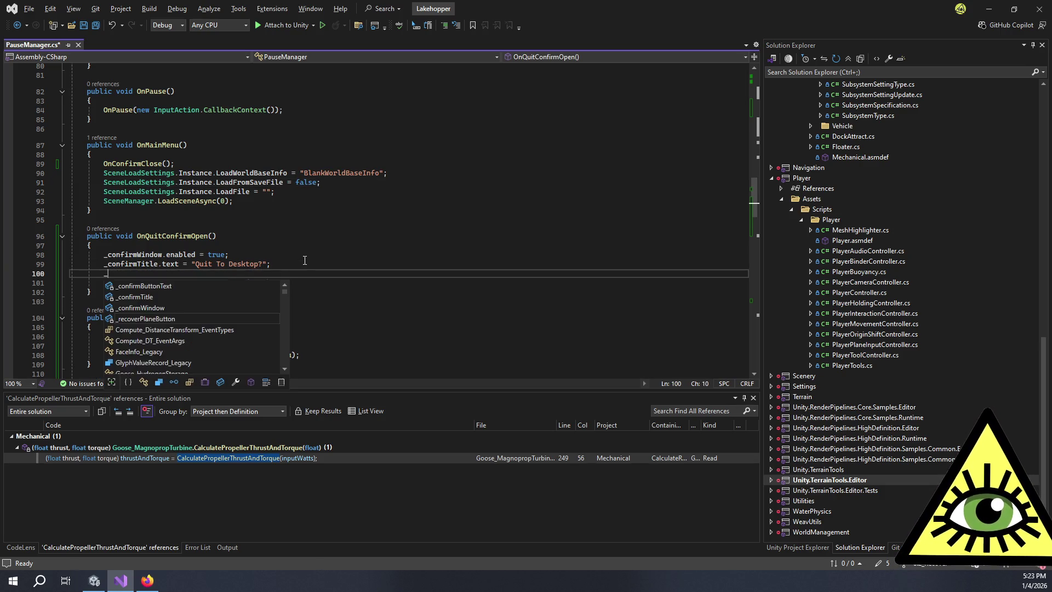
key(Down)
key(Tab)
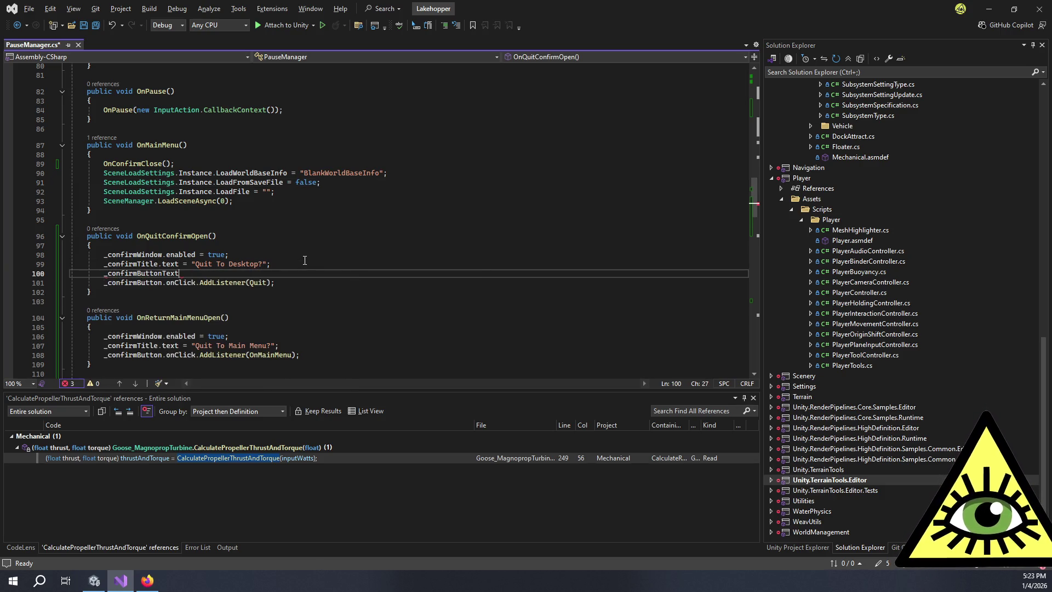
text(.text = )
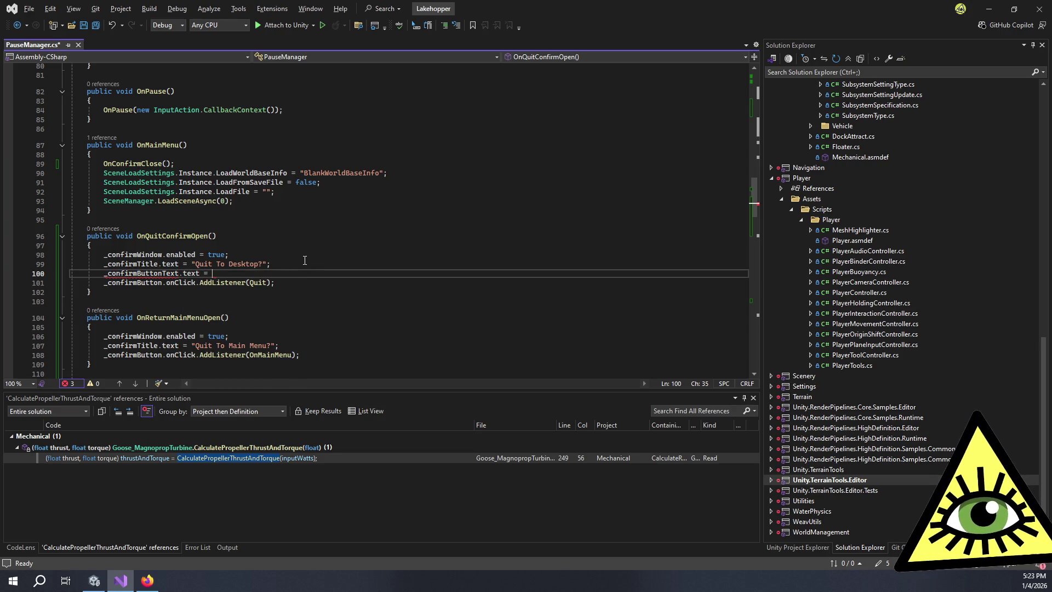
text("Quit";)
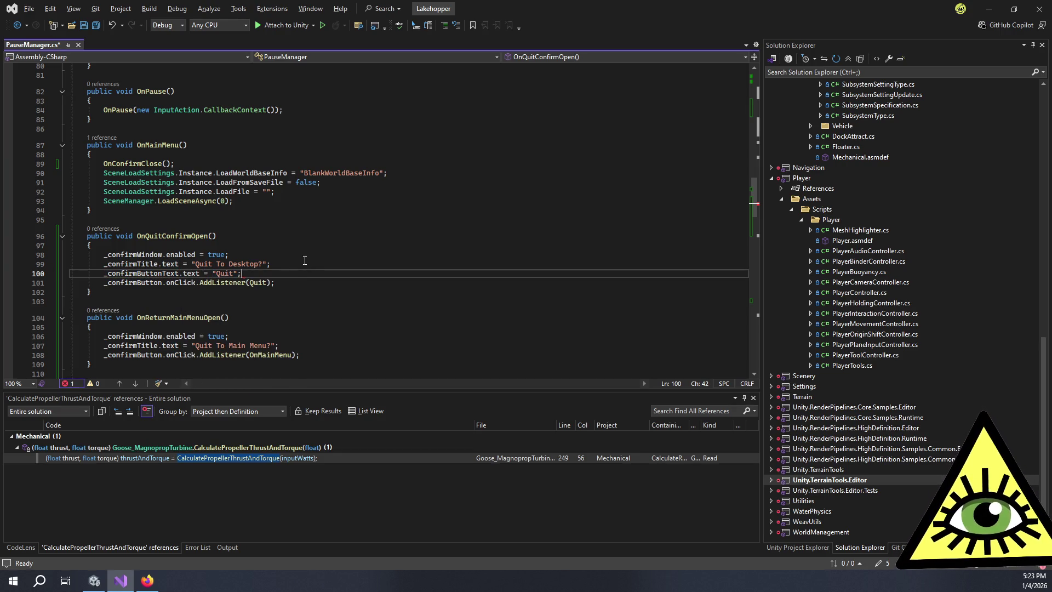
key(shift+Home)
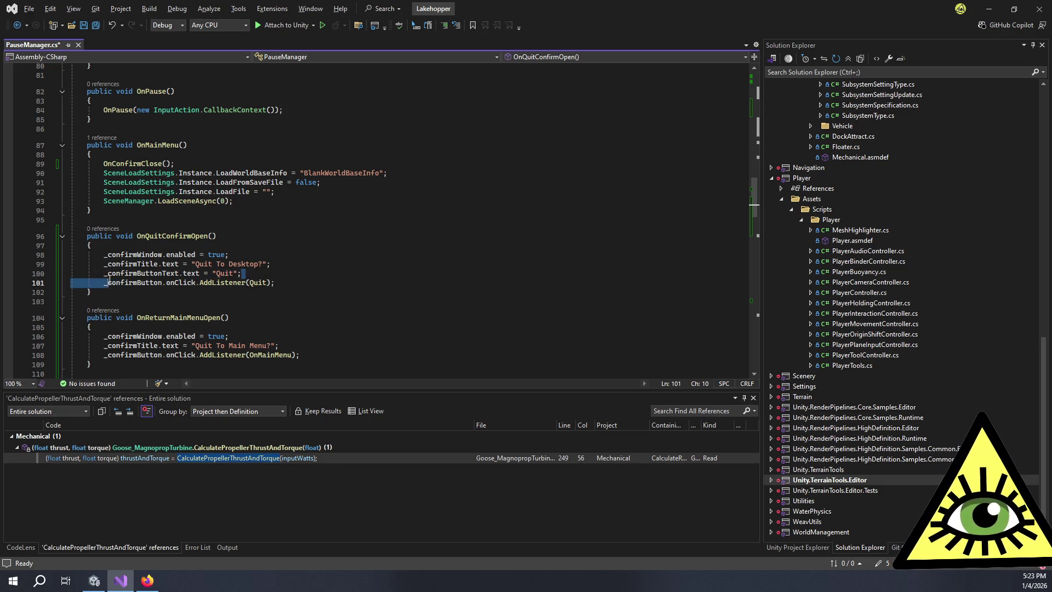
key(ctrl+c)
click(307, 348)
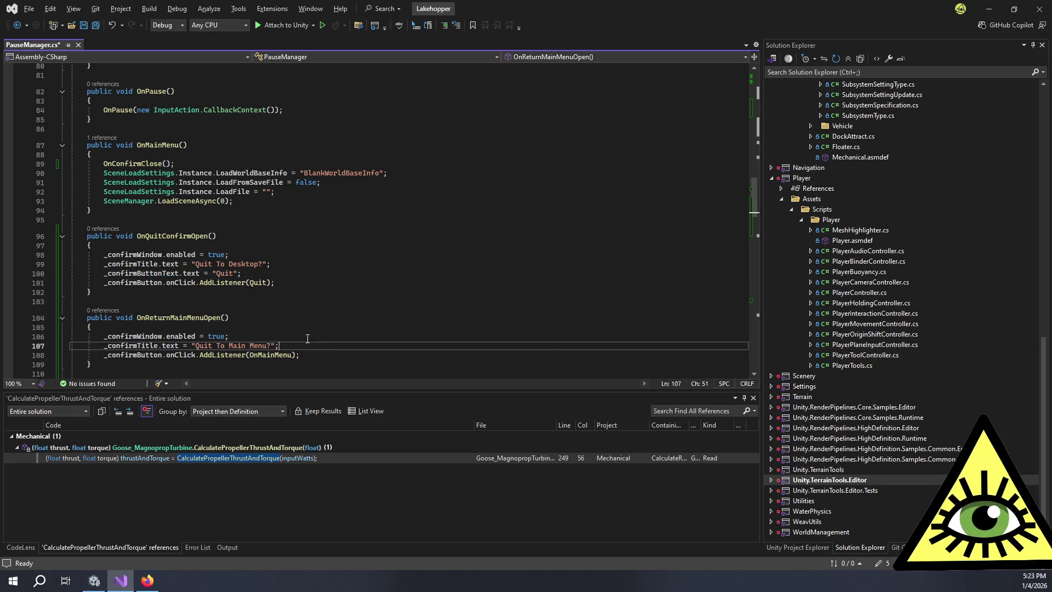
key(Return)
key(ctrl+v)
- Set _confirmButtonText.text to "Recover" in OnRecoverConfirmOpen
scroll(305, 319, down, 6)
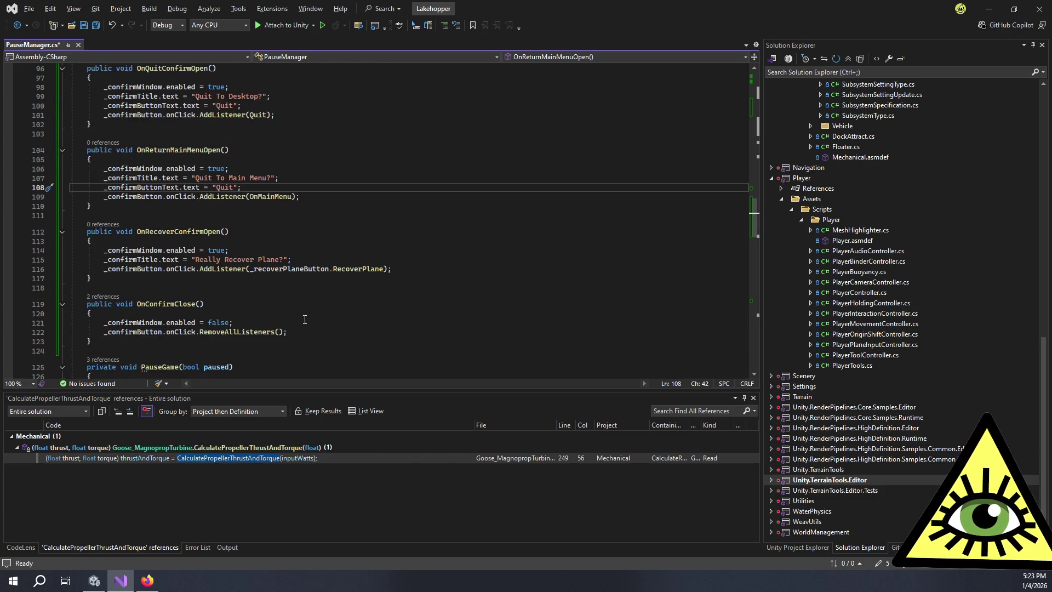
click(300, 260)
key(Return)
key(ctrl+v)
key(Left)
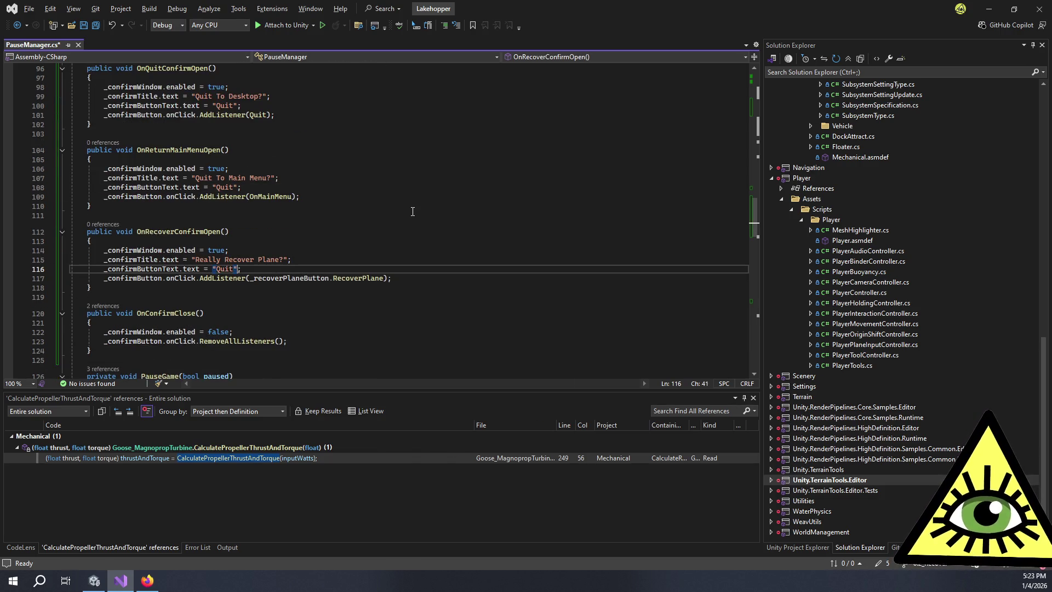
key(BackSpace)
key(BackSpace)
key(BackSpace)
key(Delete)
text(Recover)
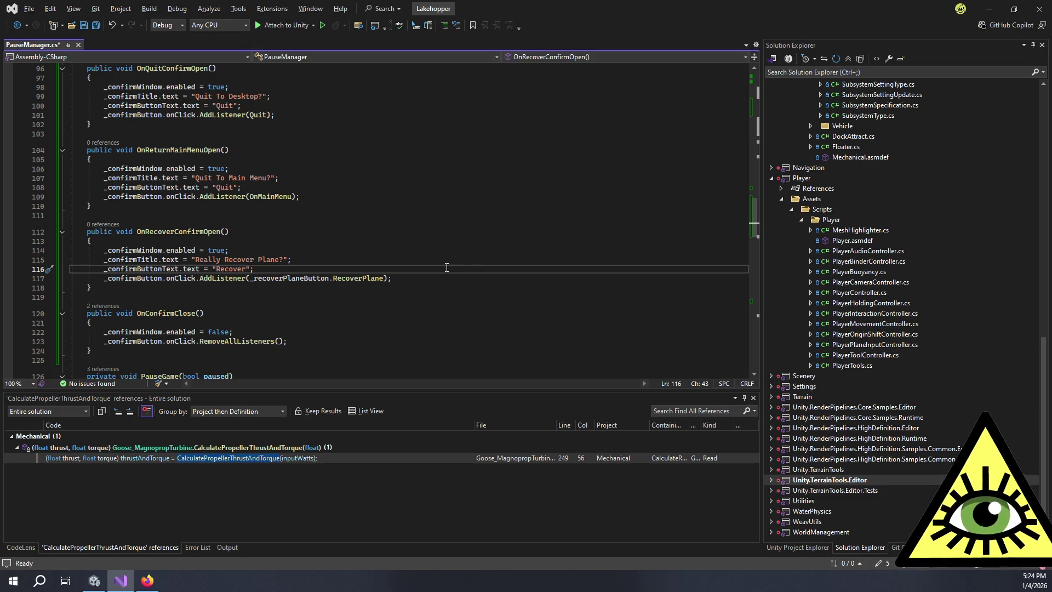
click(463, 278)
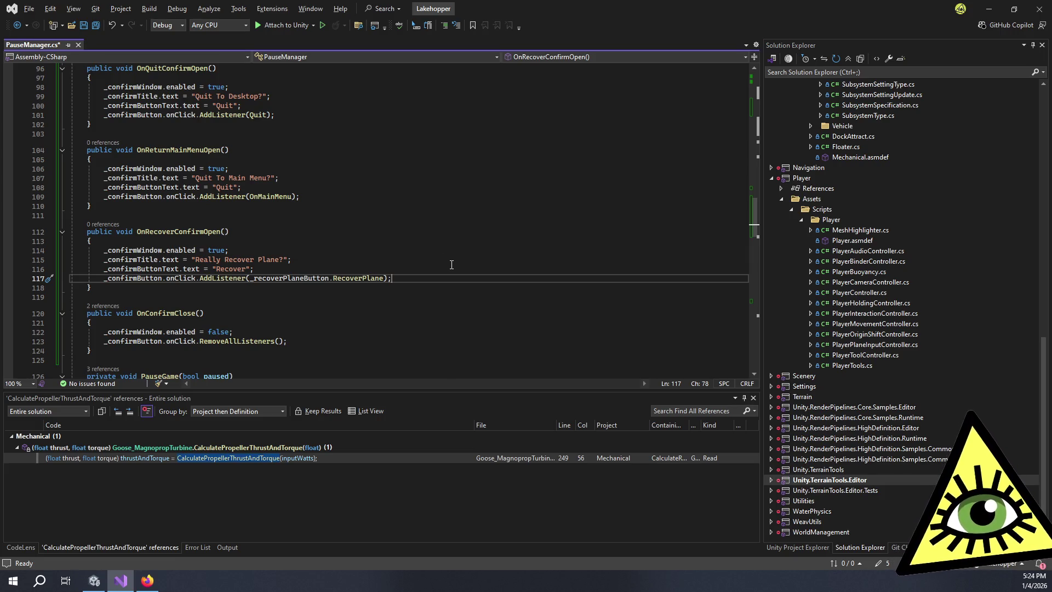
click(353, 272)
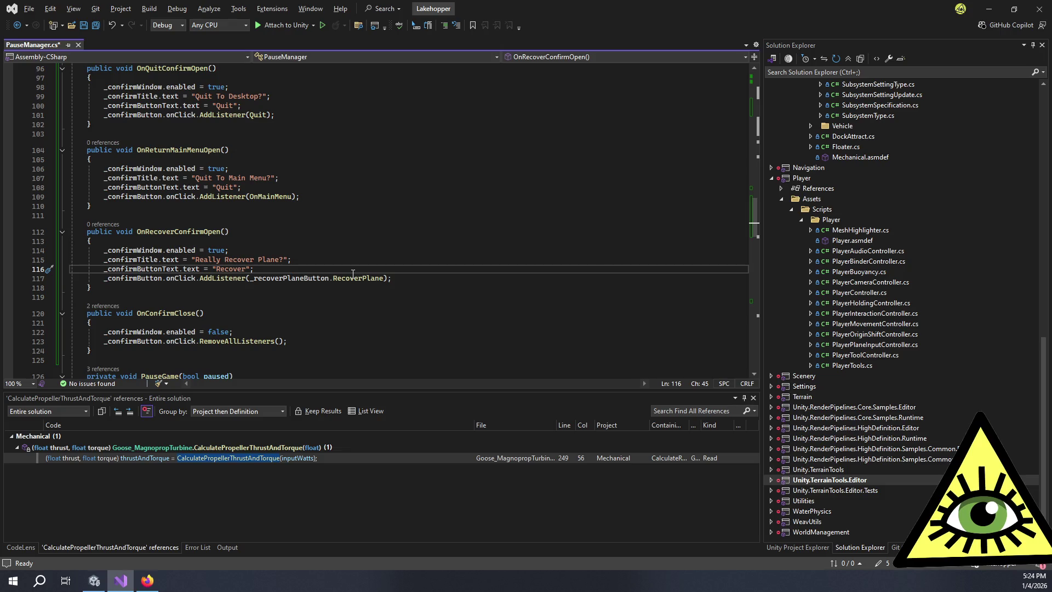
click(252, 288)
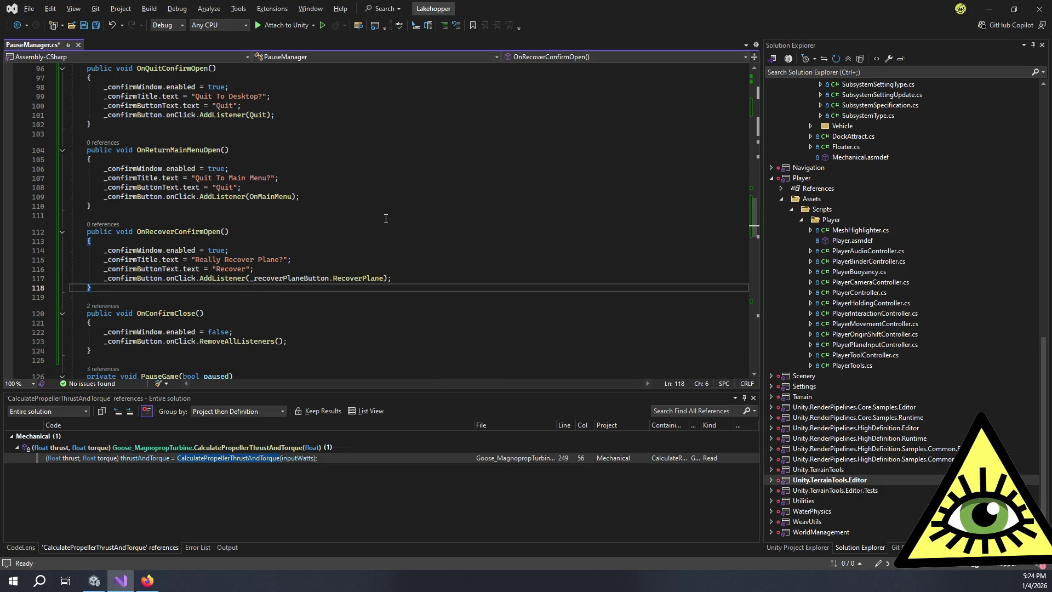
- Declare a new public void RecoverPlane() method below the recover confirm method
key(Return)
key(Return)
text(pib)
key(BackSpace)
text(ublic)
key(Escape)
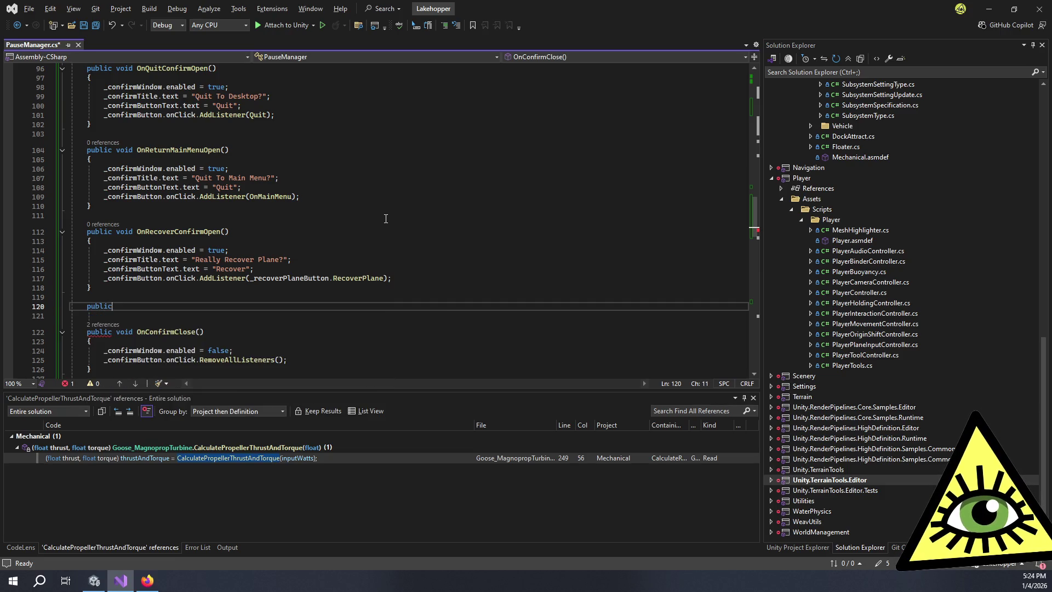
text( v)
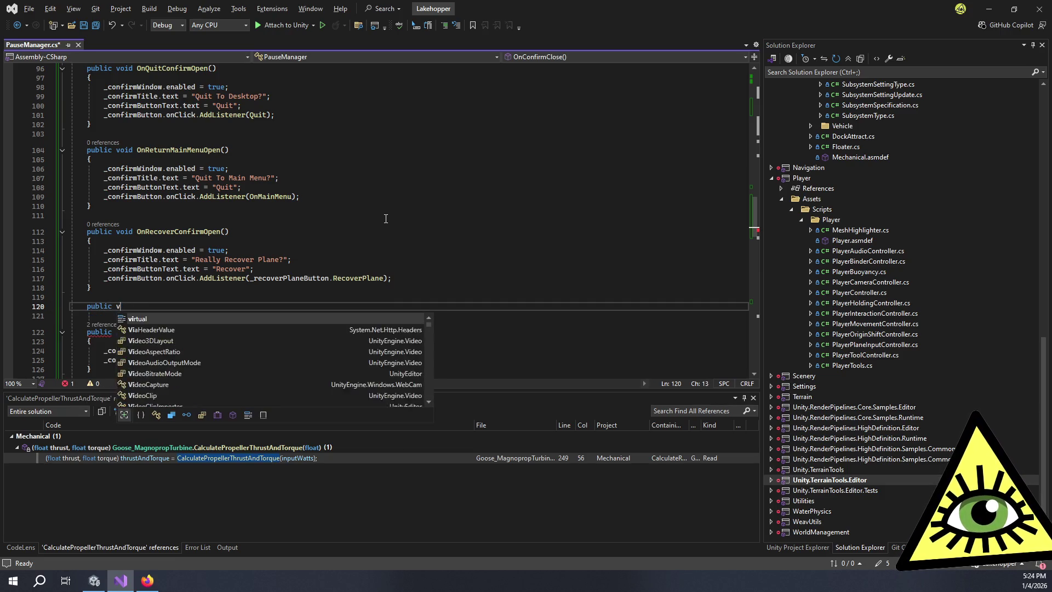
text(oid ()
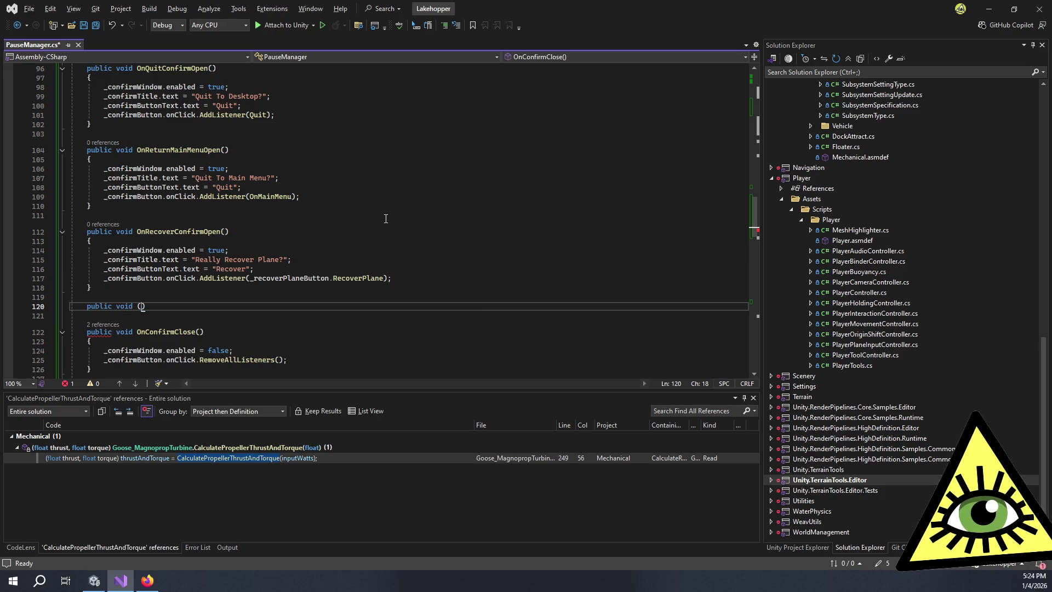
key(BackSpace)
text(Re)
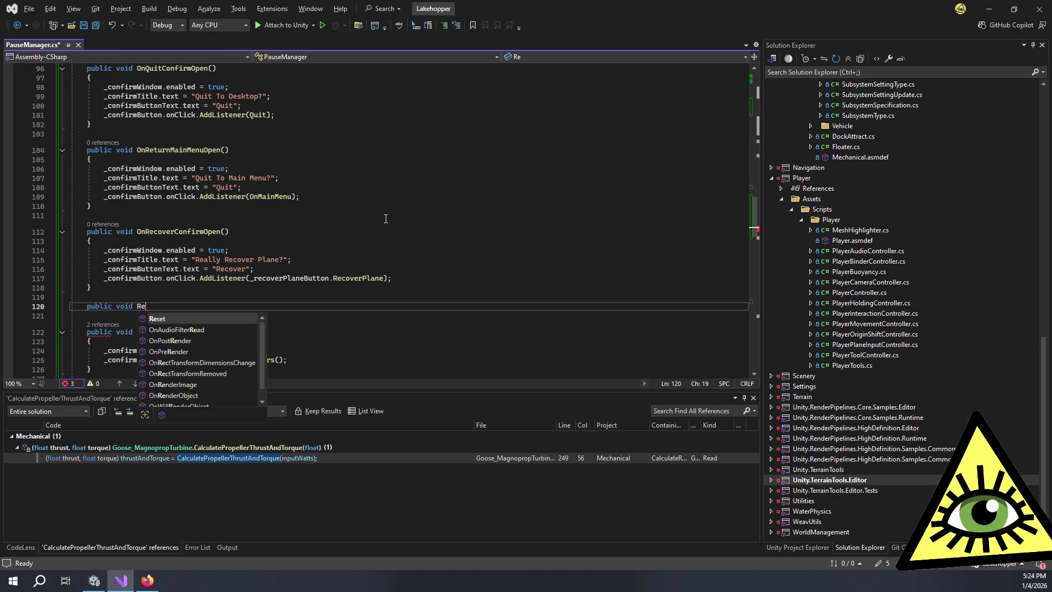
text(coverPlane())
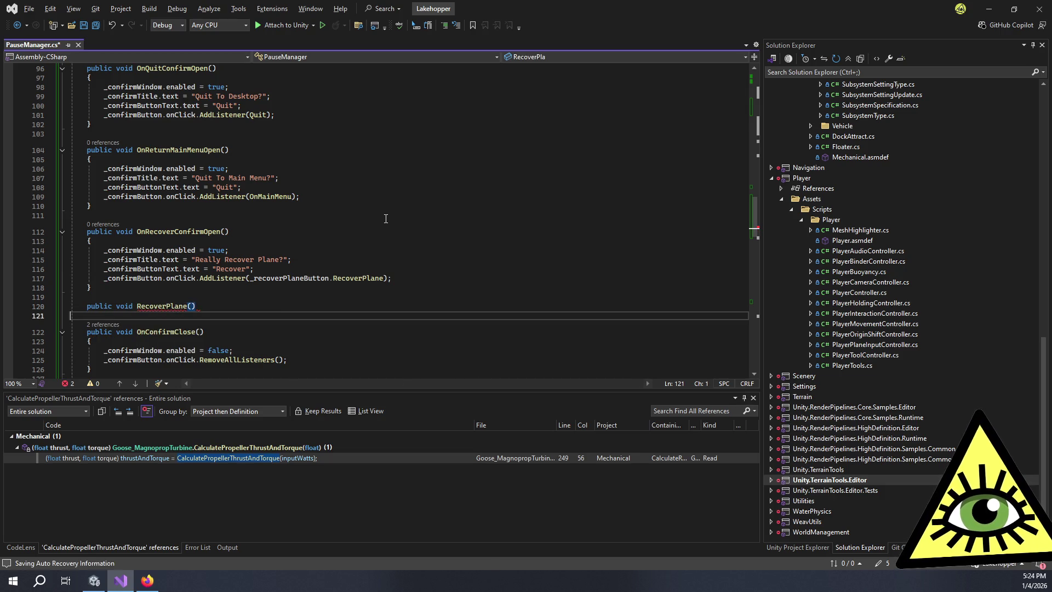
key(Return)
text({)
key(Return)
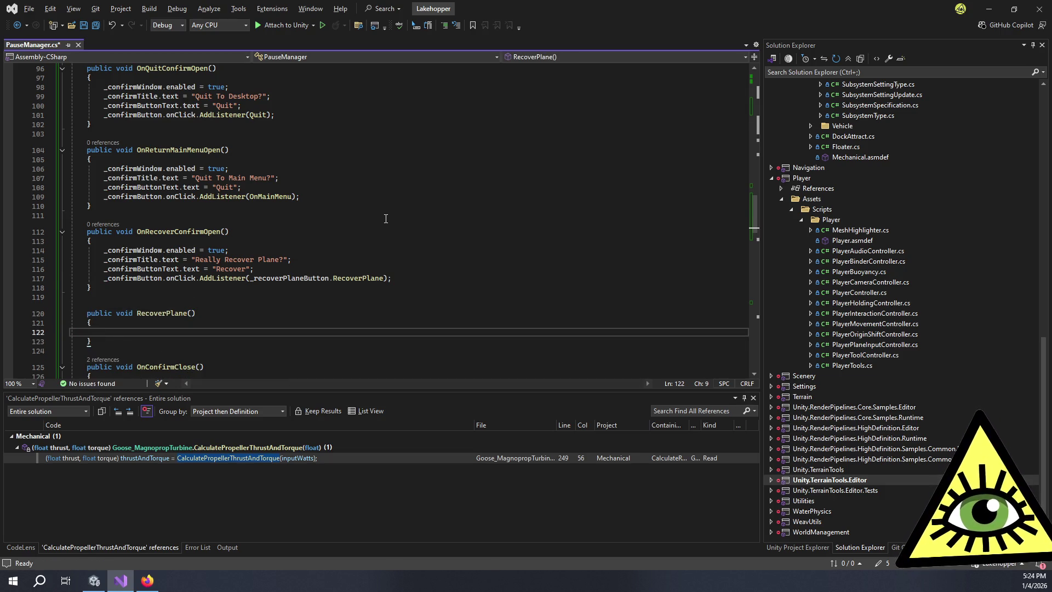
- Fill RecoverPlane with OnConfirmClose() and _recoverPlaneButton.RecoverPlane(), moved out of AddListener
drag(250, 278, 384, 280)
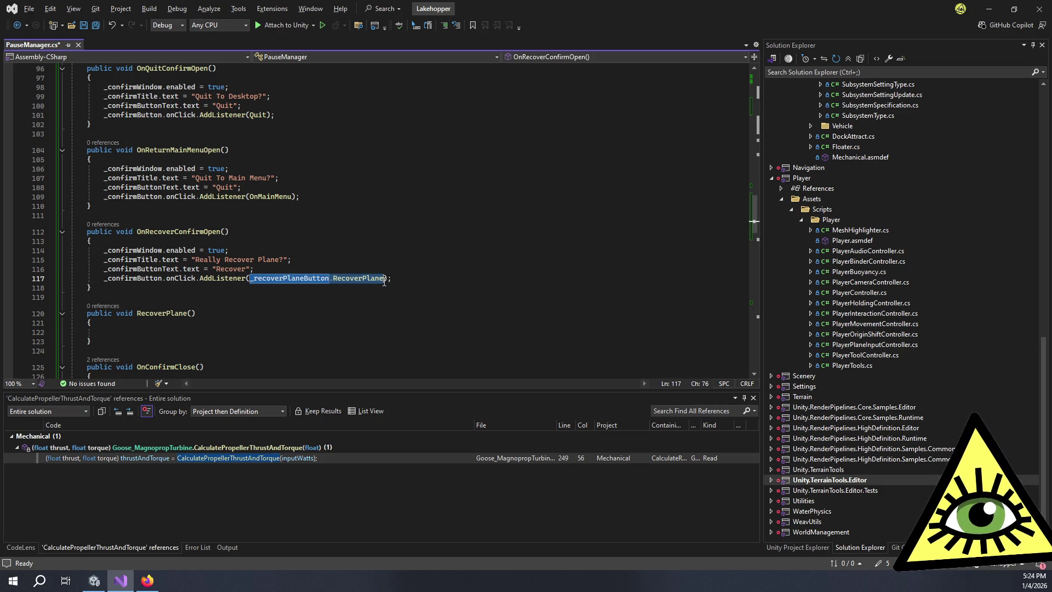
key(ctrl+x)
click(140, 331)
key(ctrl+v)
text(();)
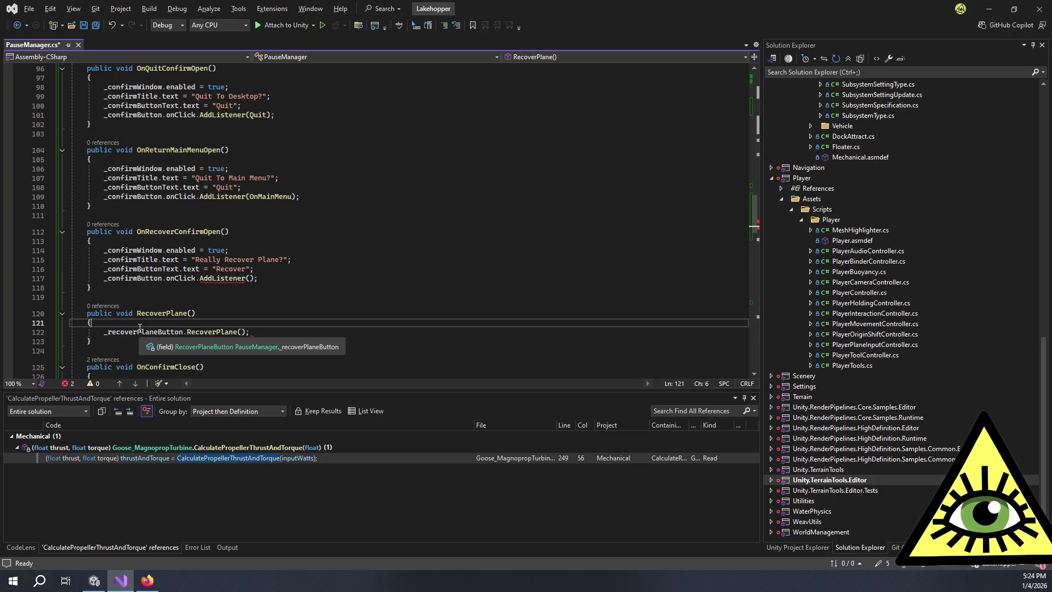
key(ctrl+Return)
text(OnConfirmClose();)
- Pass RecoverPlane to AddListener and save PauseManager.cs
click(251, 279)
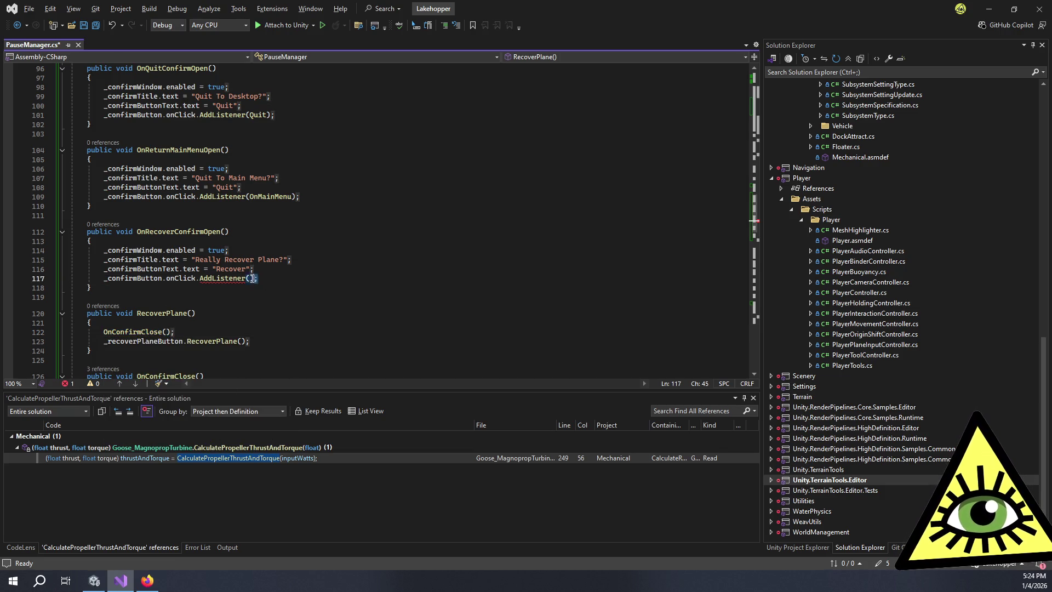
text(Recover)
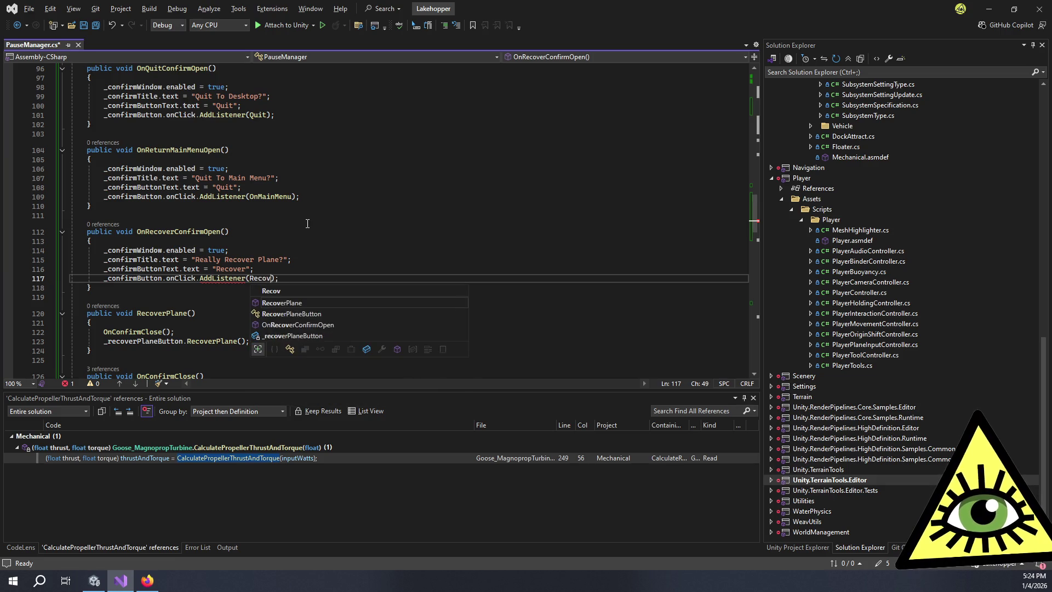
key(Tab)
key(ctrl+s)
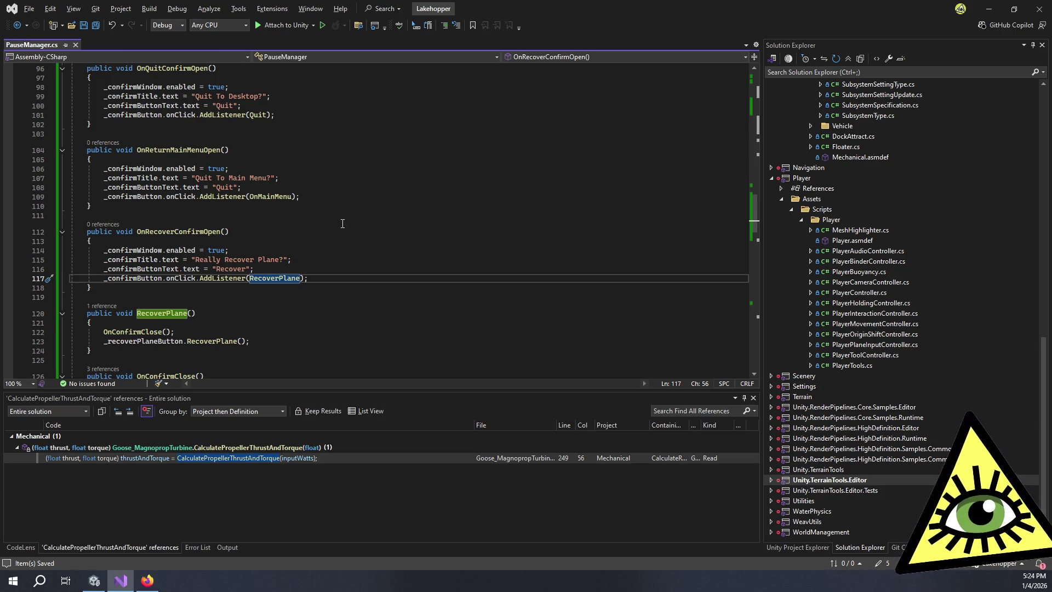
scroll(381, 229, down, 1)
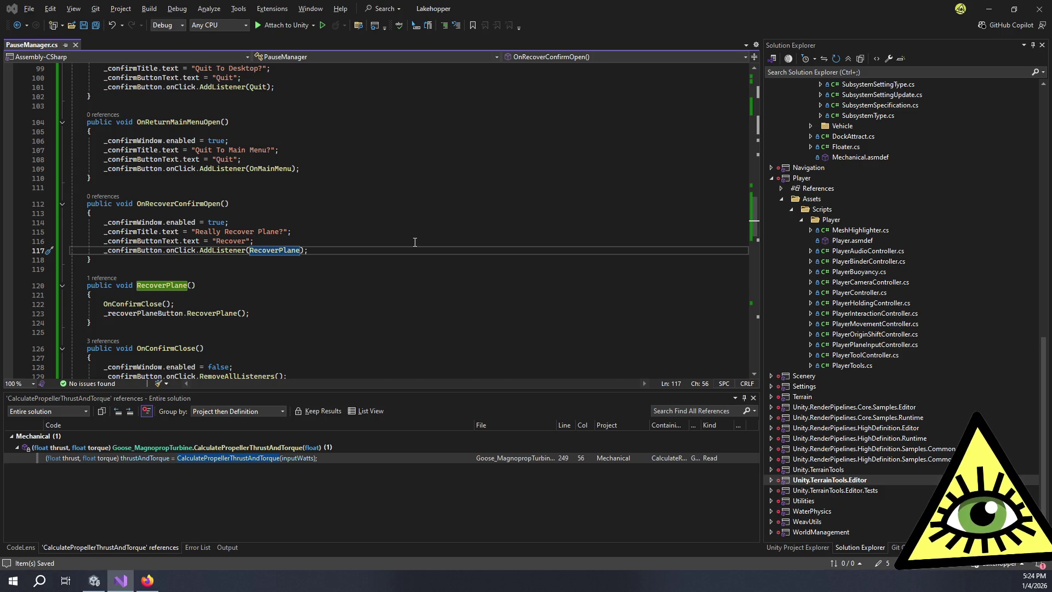
key(alt+Tab)
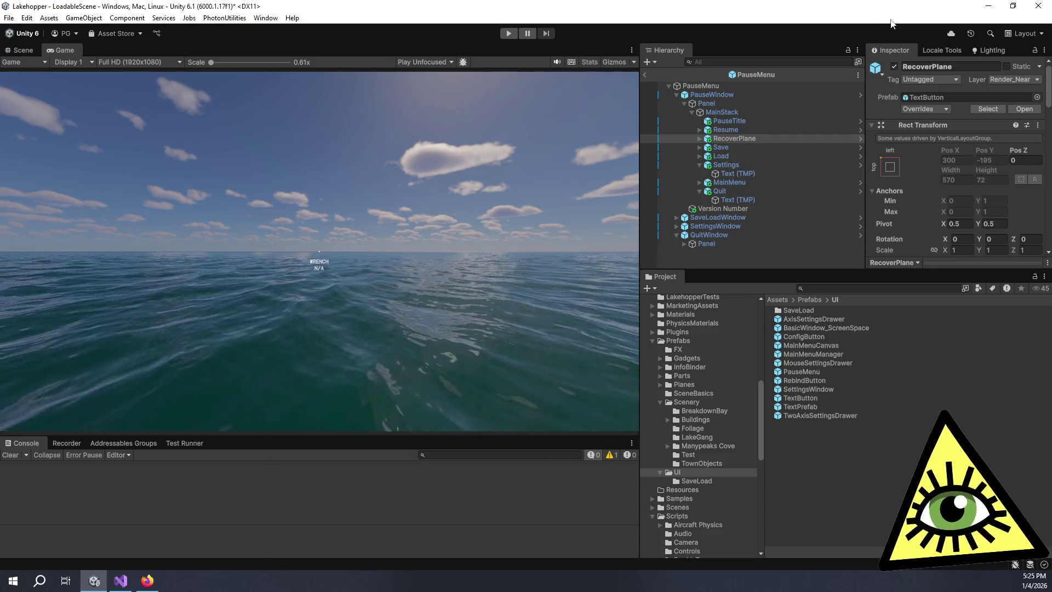
- Assign QuitWindow to the Pause Manager's Confirm Window slot on PauseMenu
key(alt+Tab)
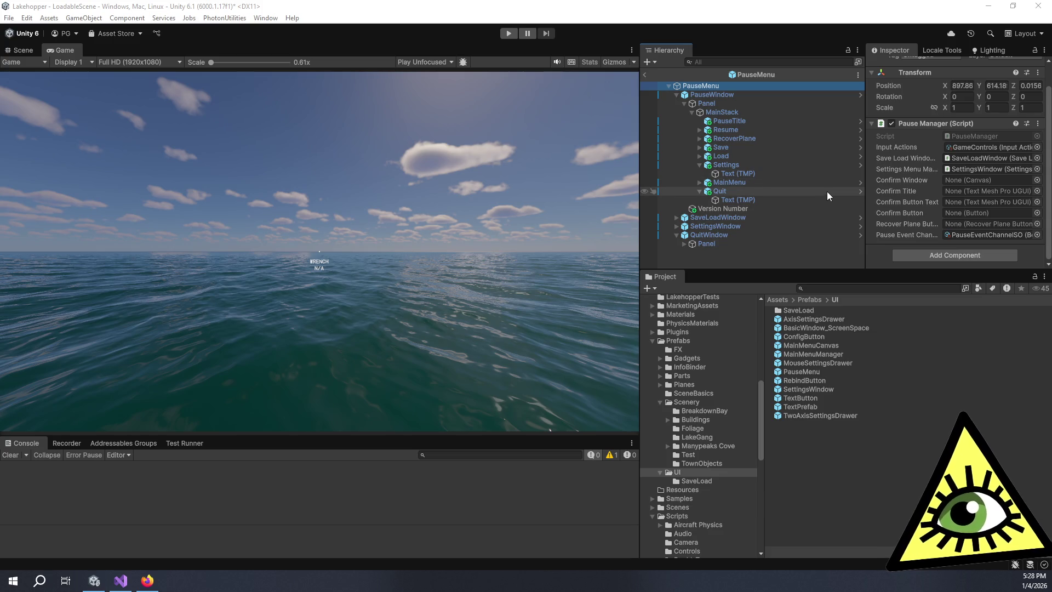
drag(723, 235, 978, 182)
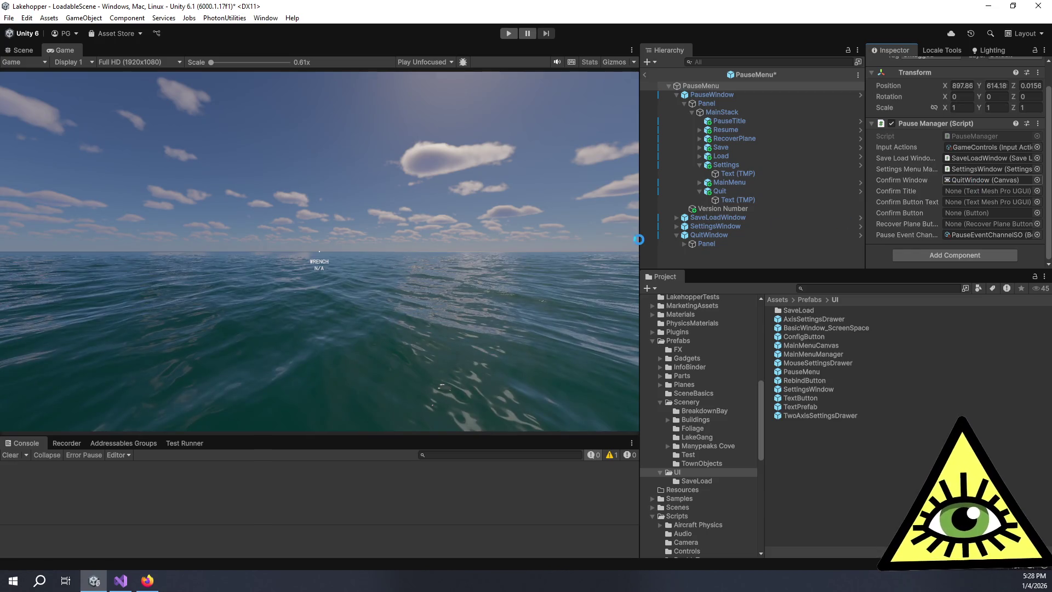
- Assign QuitConfirmTitle as the Pause Manager's Confirm Title
click(684, 244)
click(691, 252)
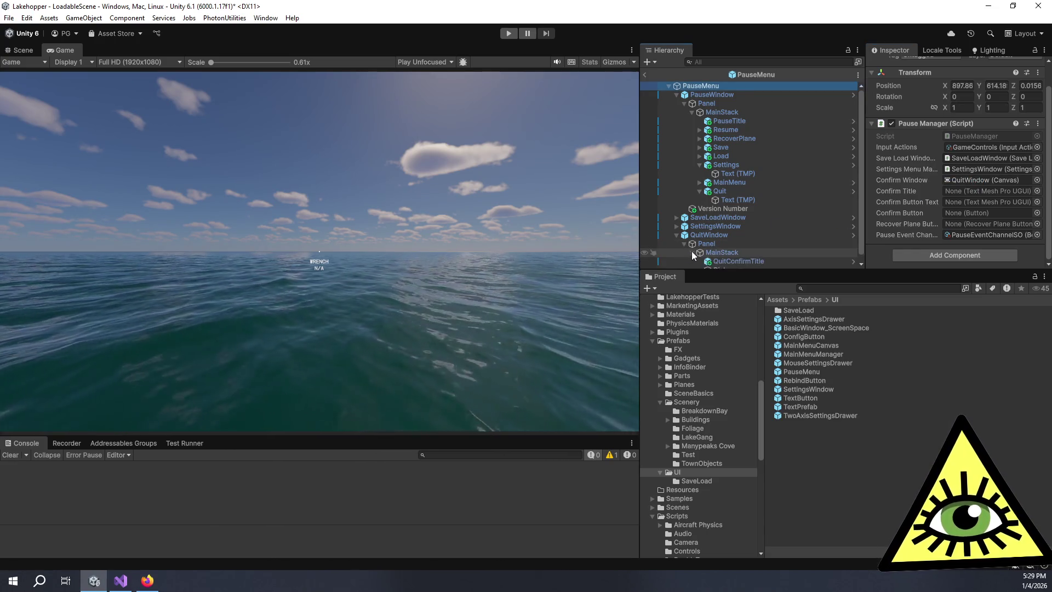
drag(727, 258, 994, 192)
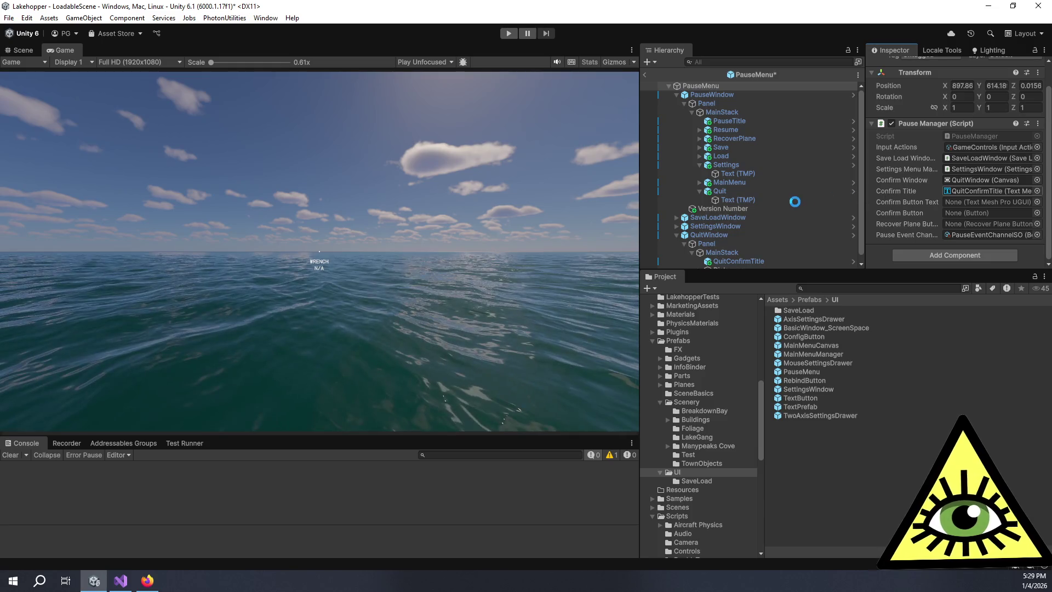
- Assign the Quit button's Text (TMP) and RecoverPlane to the remaining Pause Manager slots
scroll(794, 208, down, 1)
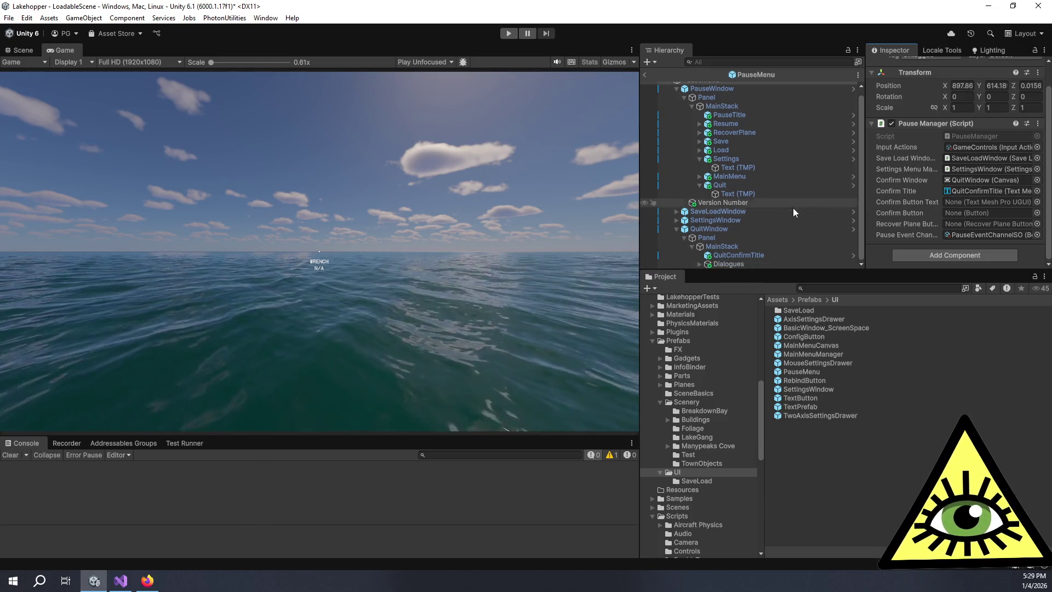
click(700, 264)
scroll(723, 251, down, 1)
mouse_move(751, 253)
mouse_down()
mouse_move(979, 201)
mouse_move(752, 246)
mouse_move(997, 209)
mouse_up()
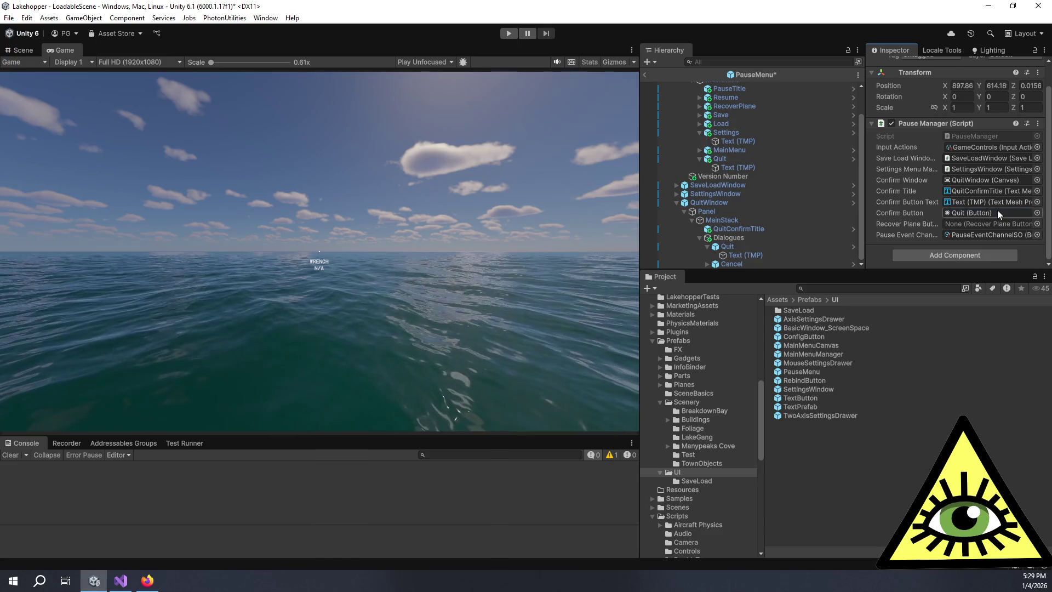
scroll(751, 181, up, 2)
mouse_move(755, 137)
mouse_down()
mouse_move(841, 155)
mouse_move(979, 223)
mouse_up()
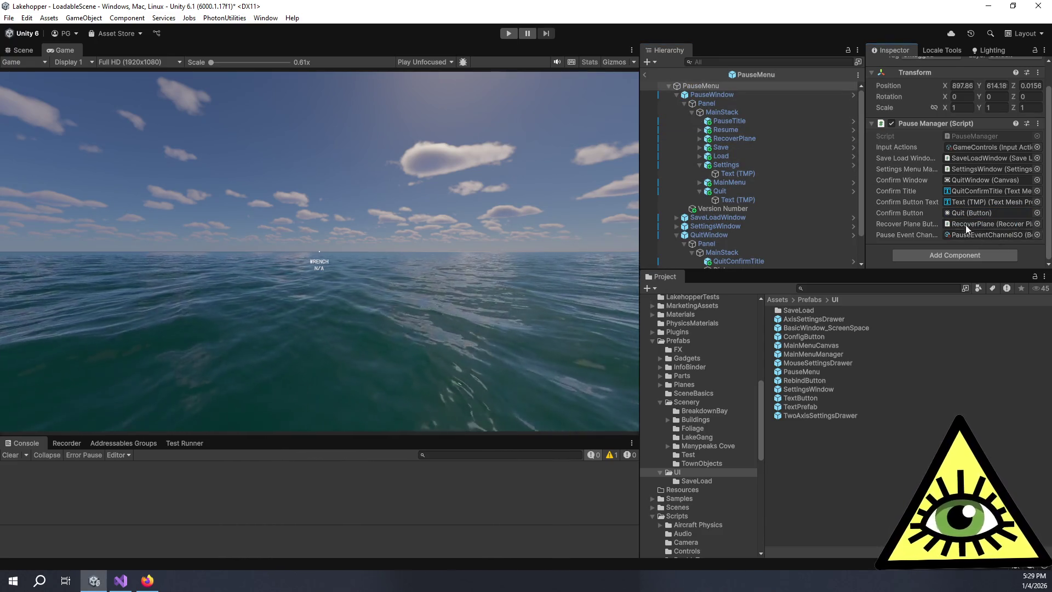
click(766, 139)
scroll(981, 205, down, 10)
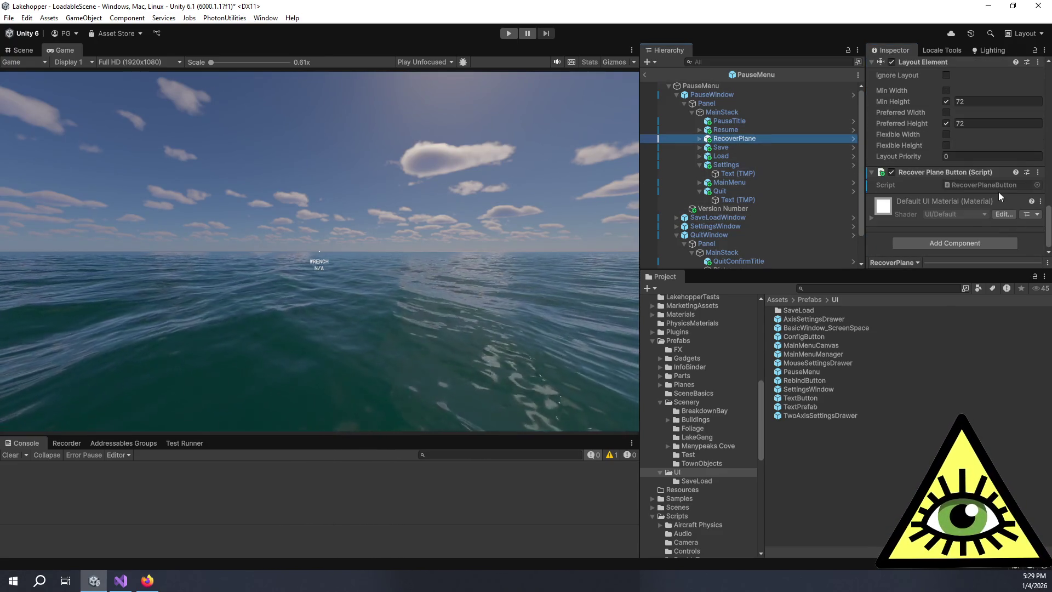
- Make RecoverPlane's On Click call PauseMenu's PauseManager.OnRecoverConfirmOpen()
scroll(998, 192, up, 5)
scroll(998, 191, up, 3)
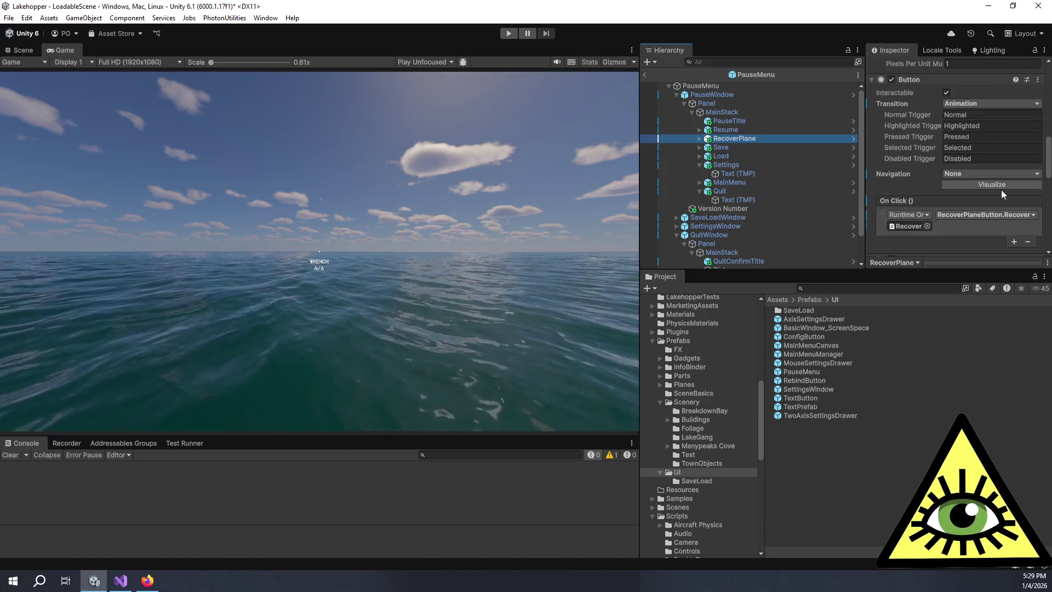
drag(711, 86, 917, 225)
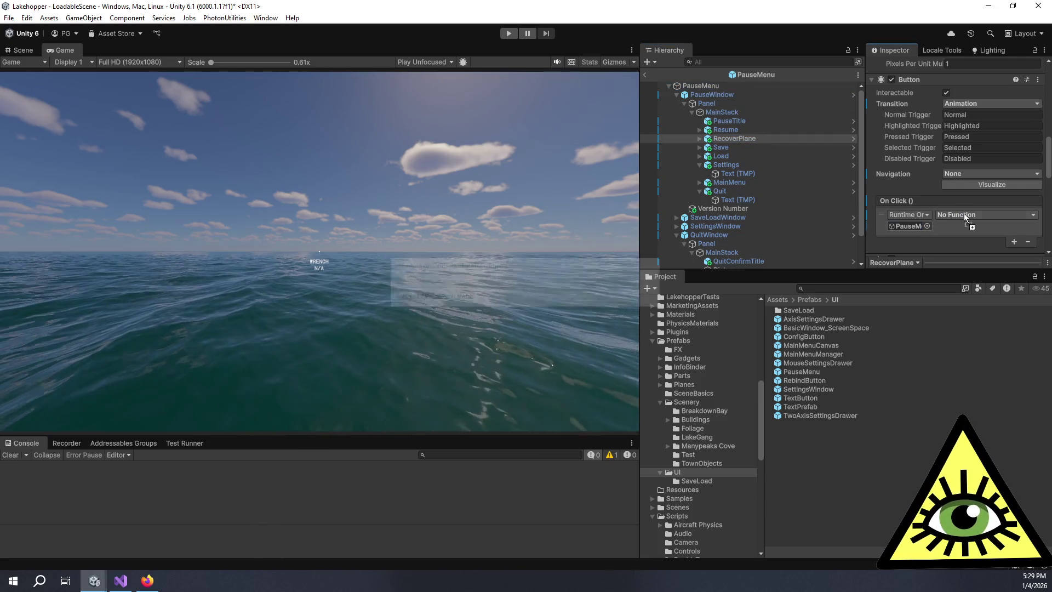
click(962, 215)
mouse_move(963, 272)
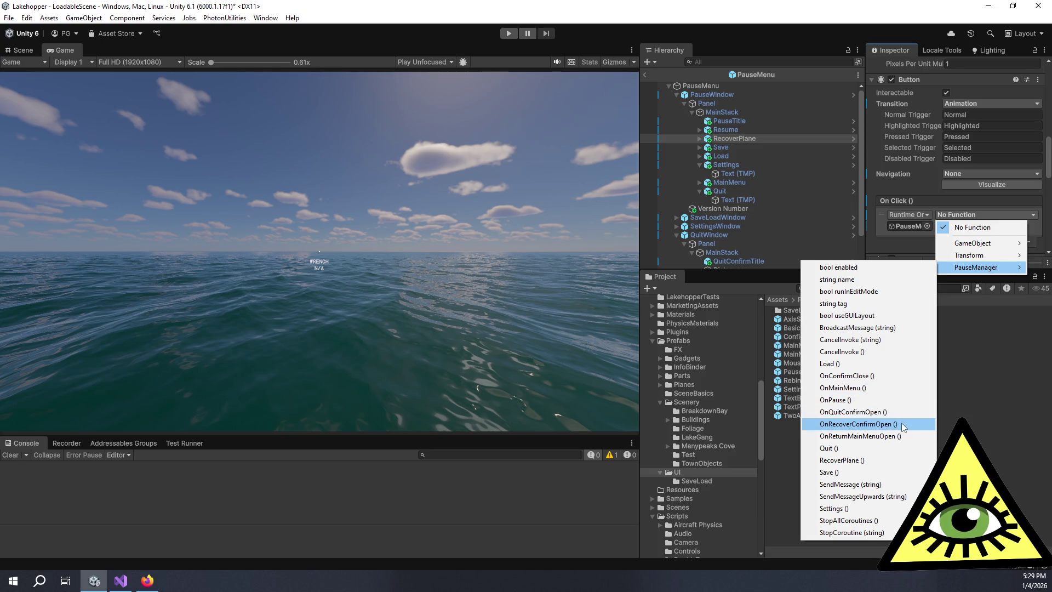
click(858, 424)
- Inspect the Quit and Cancel buttons and Pause Manager, then exit the PauseMenu prefab
scroll(909, 214, down, 3)
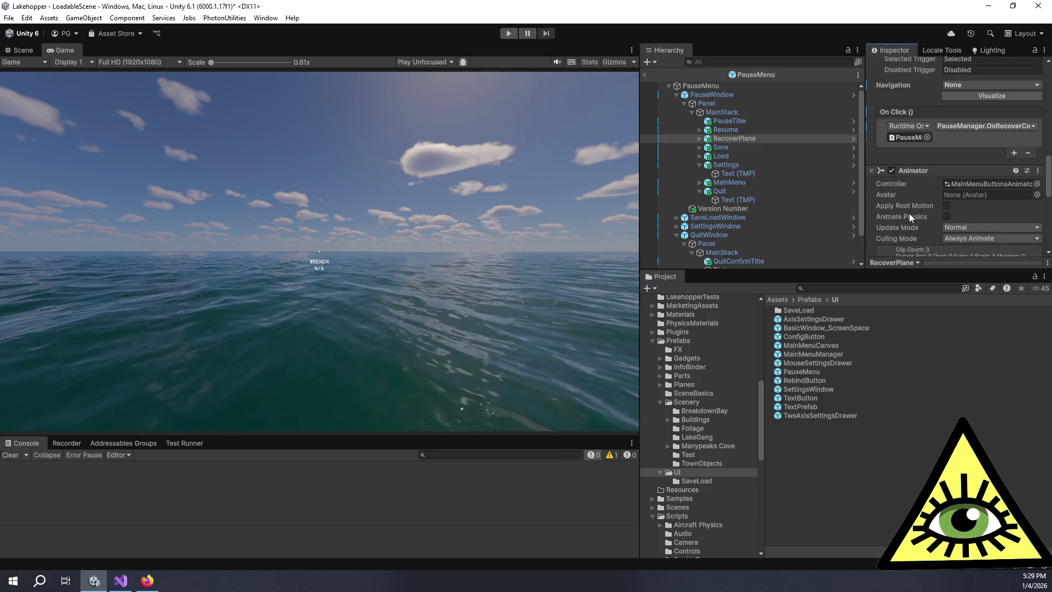
scroll(909, 214, down, 6)
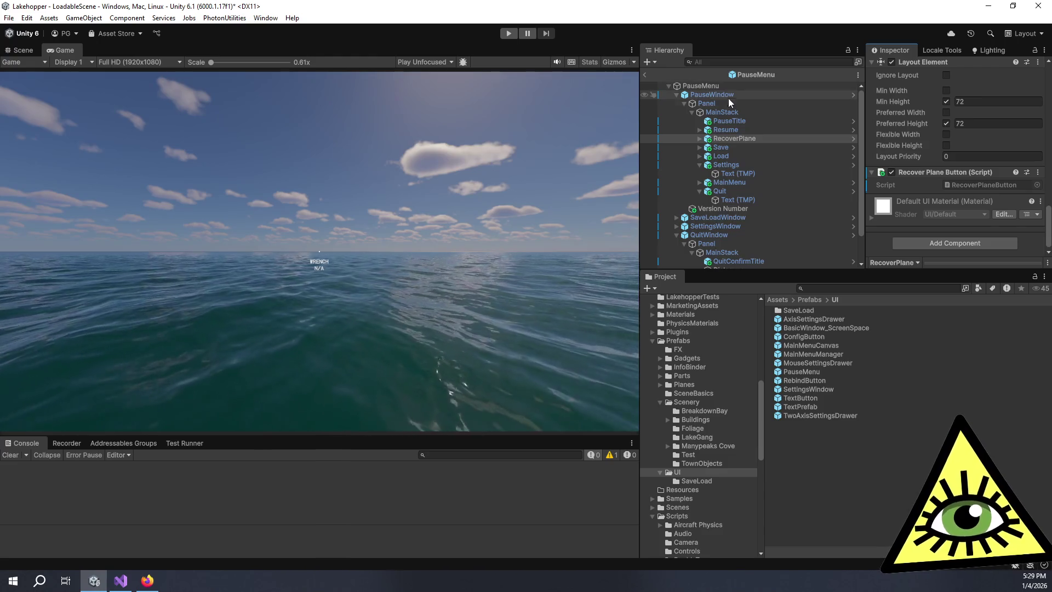
scroll(734, 110, down, 2)
click(741, 249)
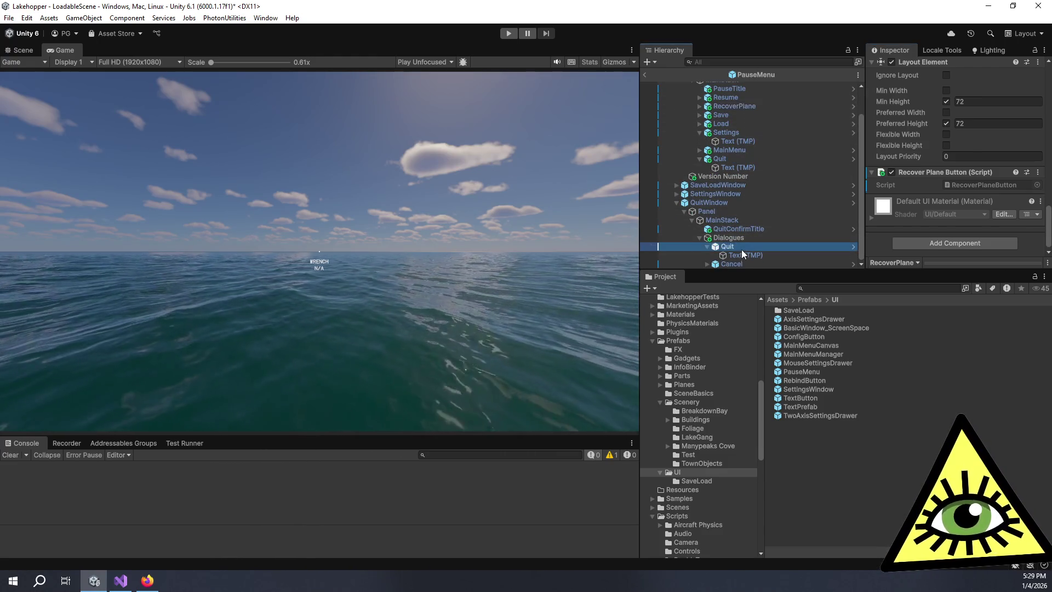
scroll(920, 192, up, 1)
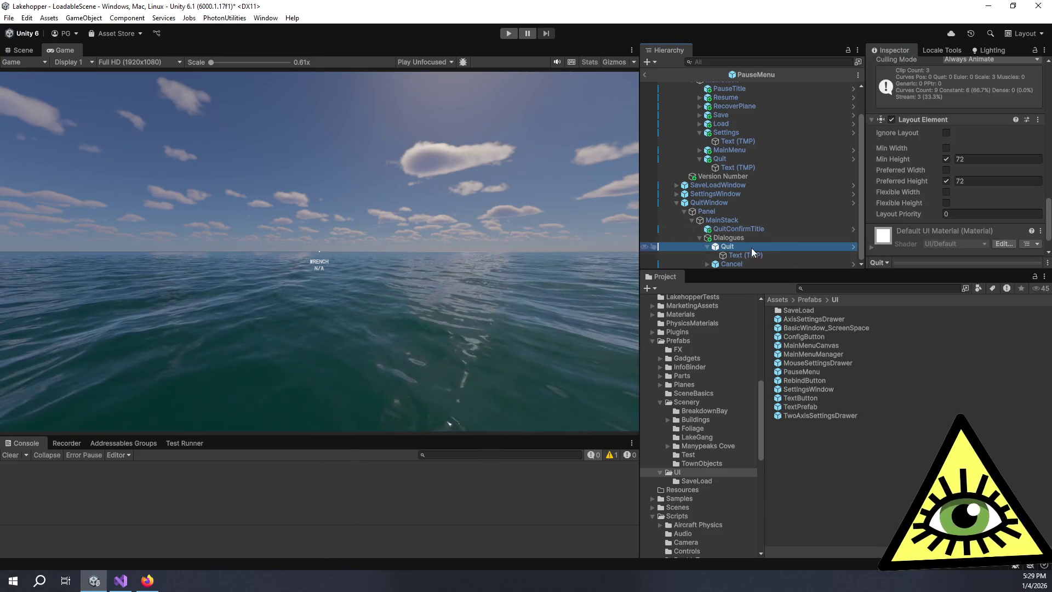
scroll(901, 210, up, 6)
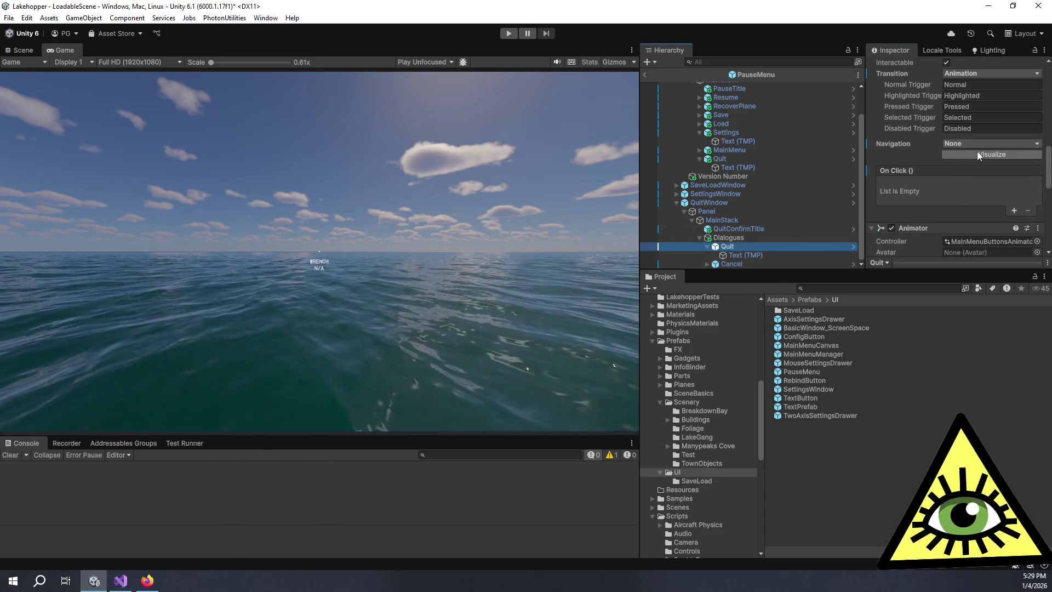
click(756, 264)
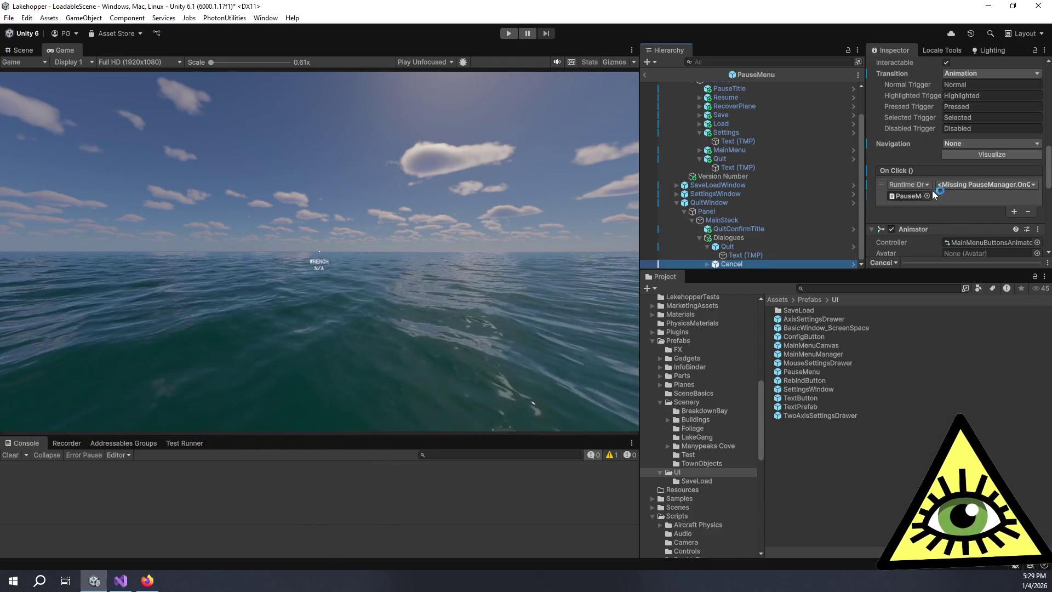
scroll(735, 216, up, 3)
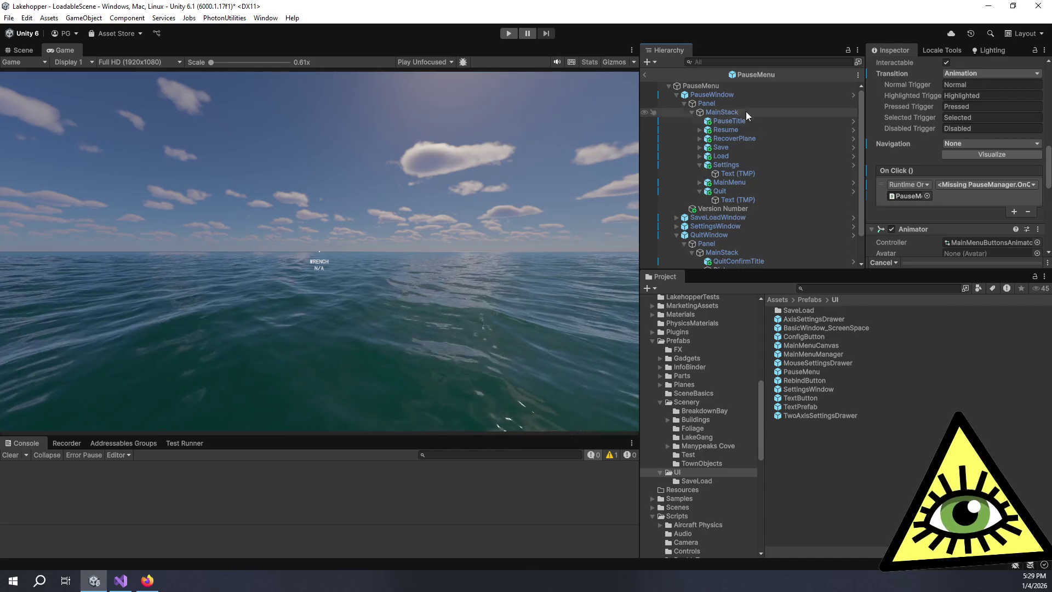
click(739, 88)
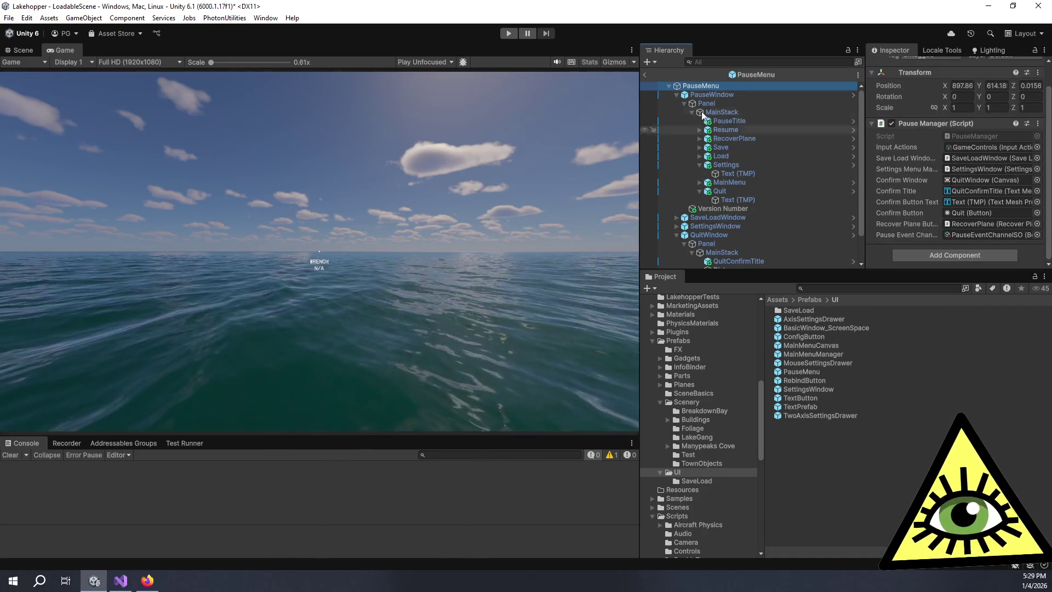
click(644, 74)
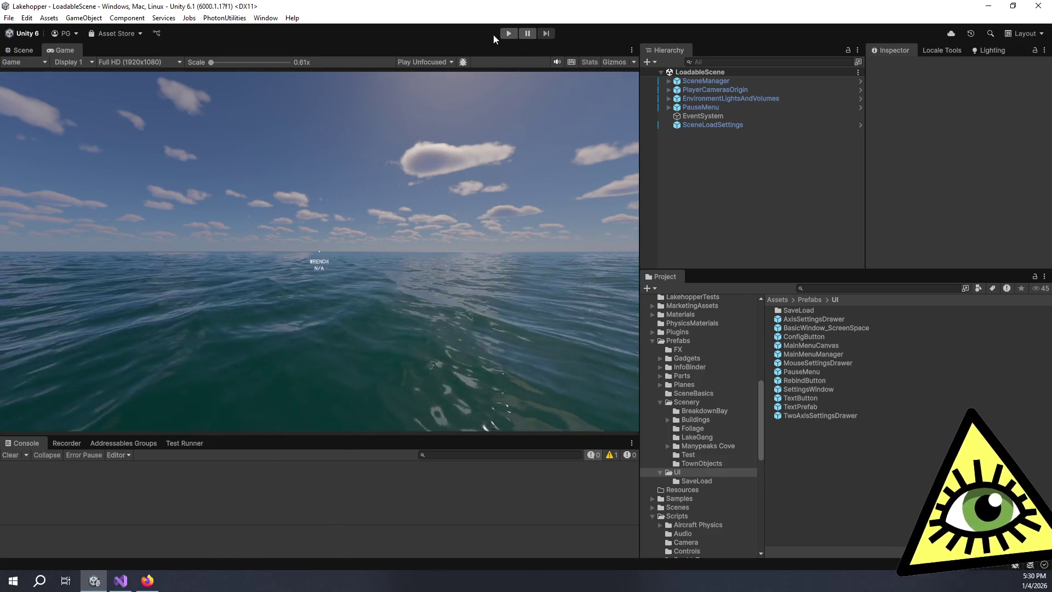
- Enter play mode and give the Game view focus in the seaplane cockpit beside the dock
click(505, 37)
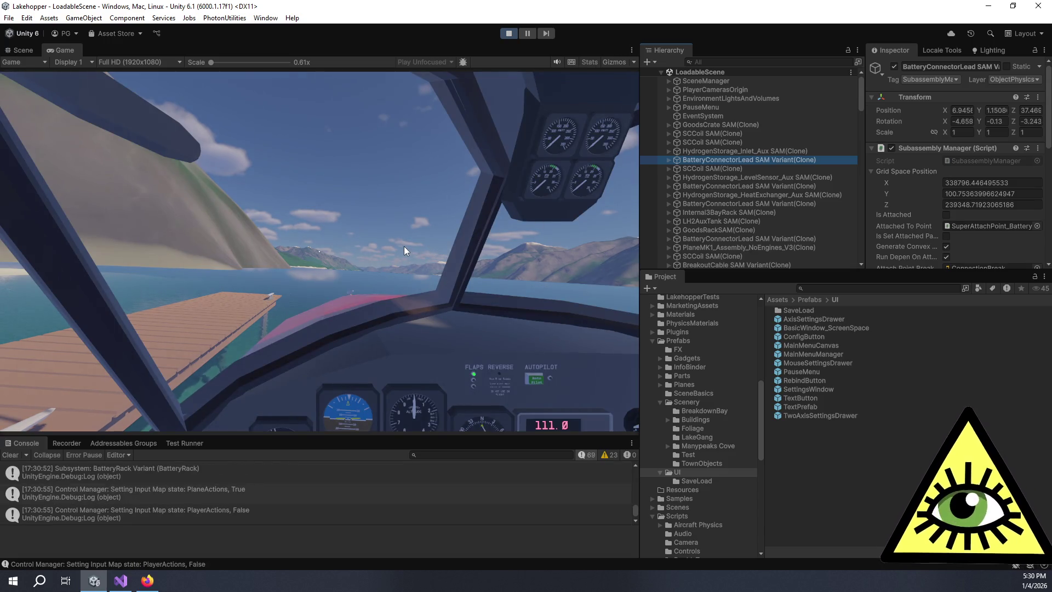
click(404, 248)
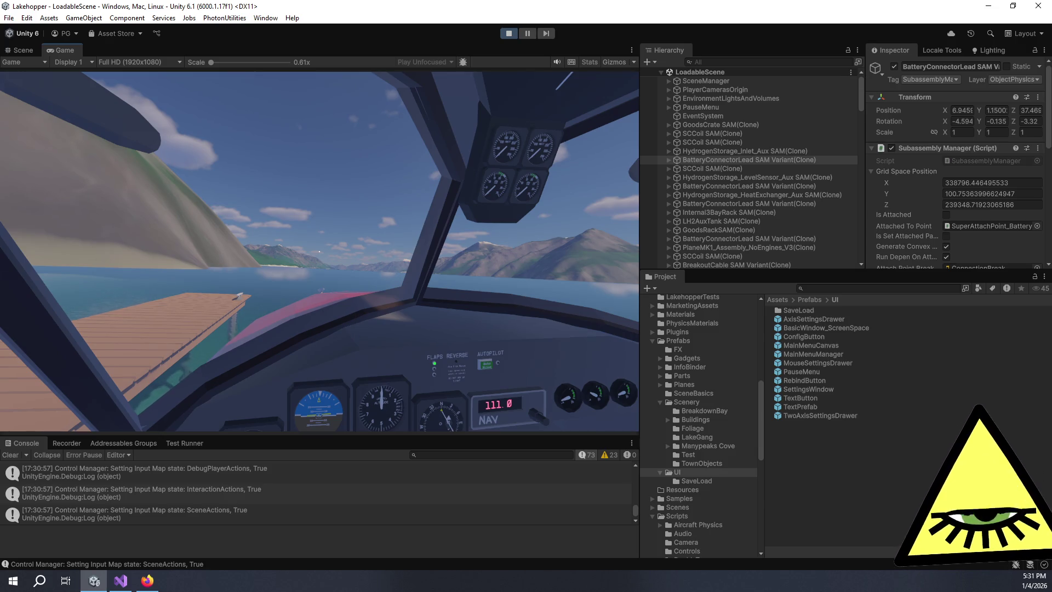
- Pause the game, use Recover Plane and confirm Recover, then resume play
key(Escape)
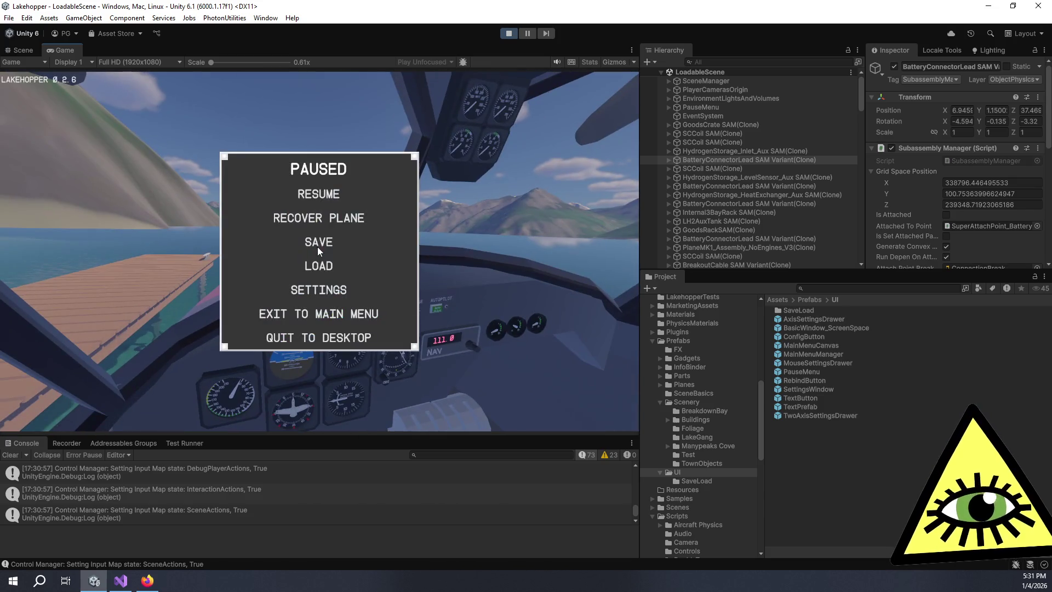
click(326, 217)
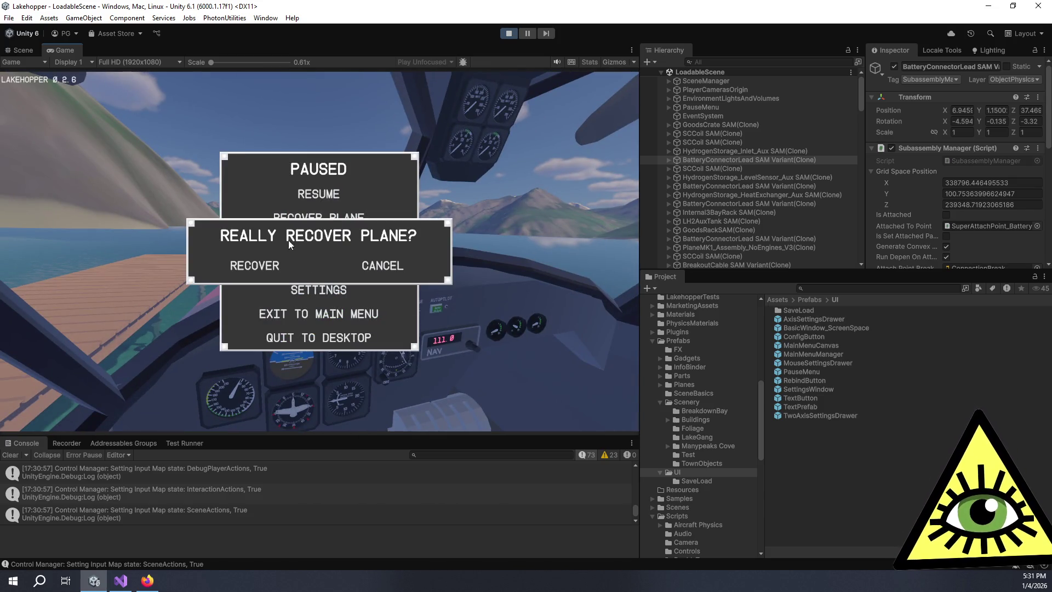
click(254, 270)
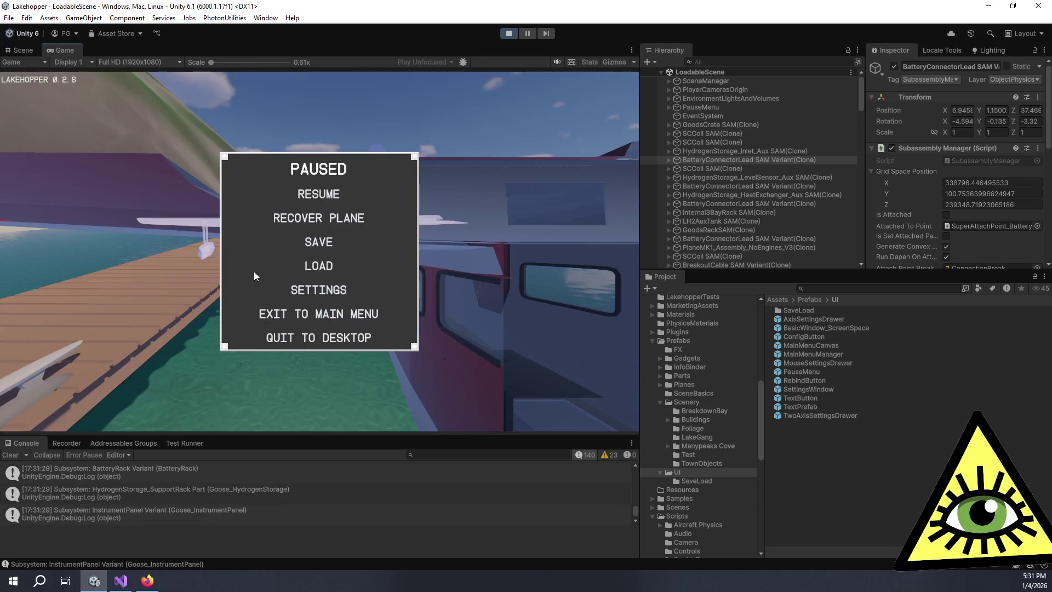
click(325, 195)
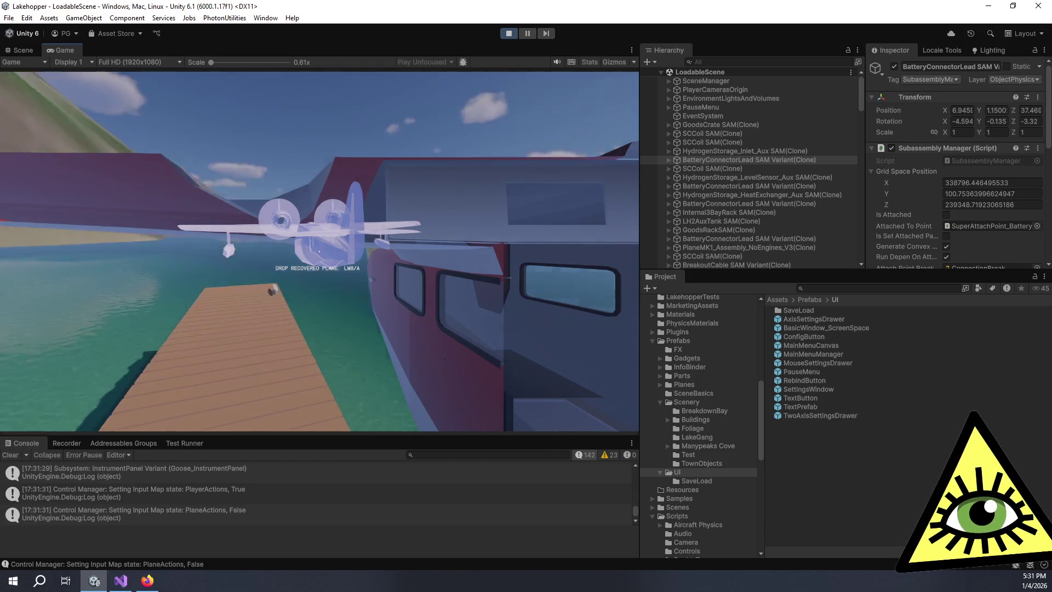
- Walk forward onto the dock, then pause again and choose Exit to Main Menu
key(w)
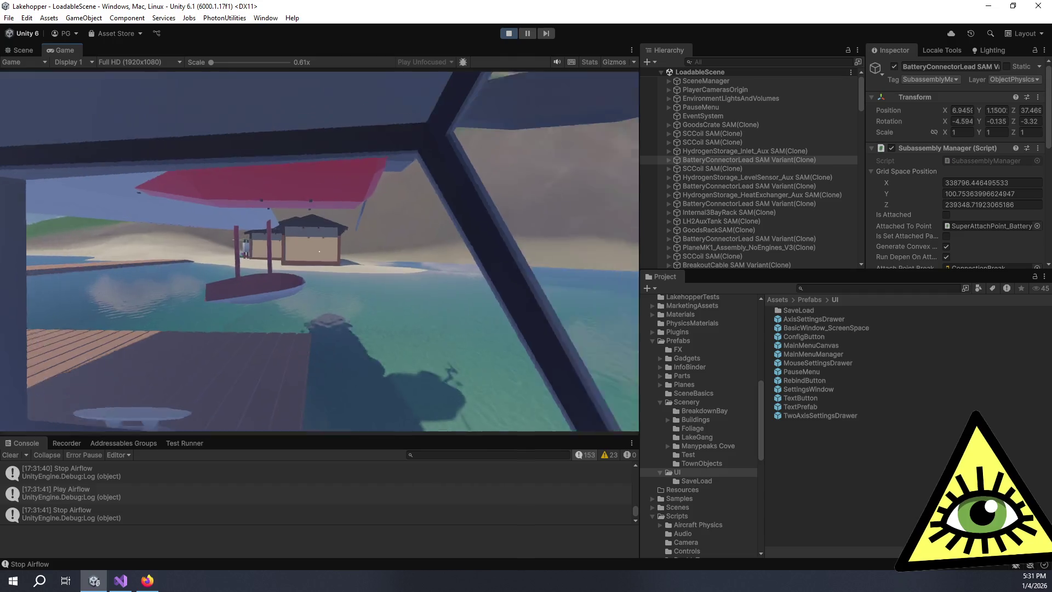
key(Escape)
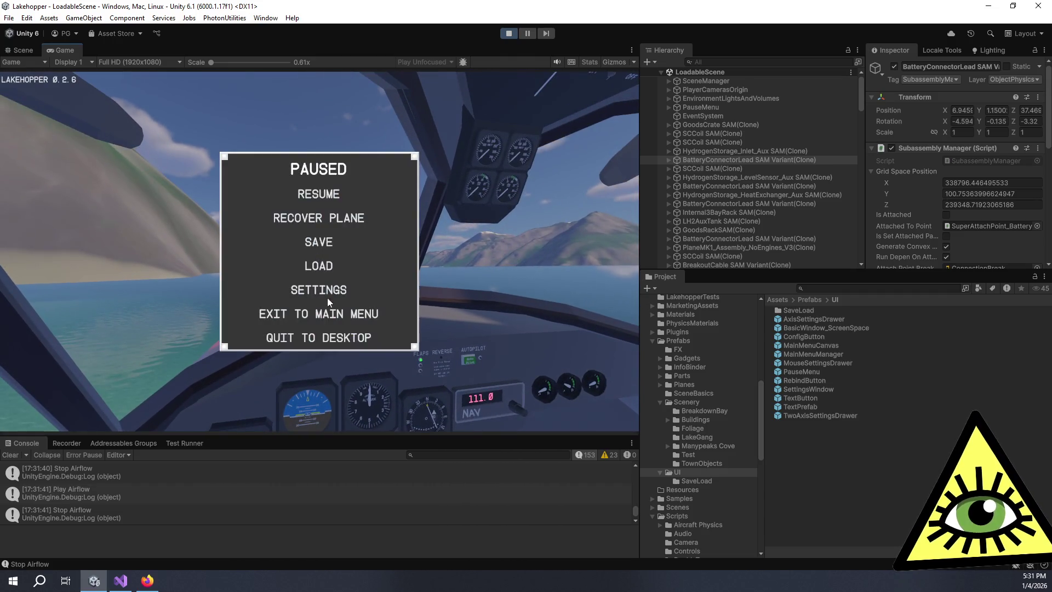
click(313, 314)
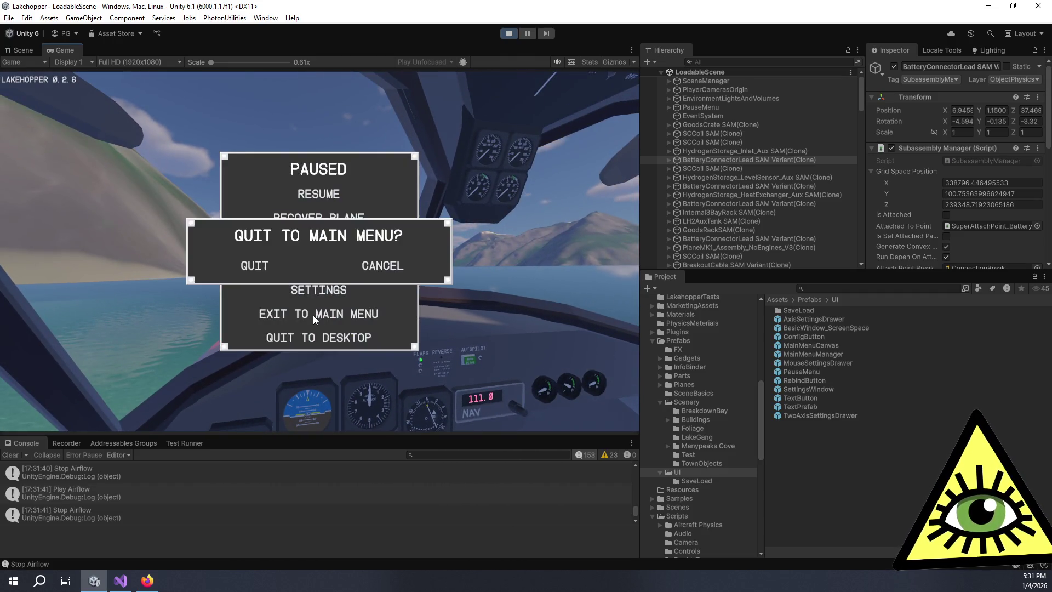
- Confirm QUIT, then choose Start Game and a game mode to reload LoadableScene
click(256, 266)
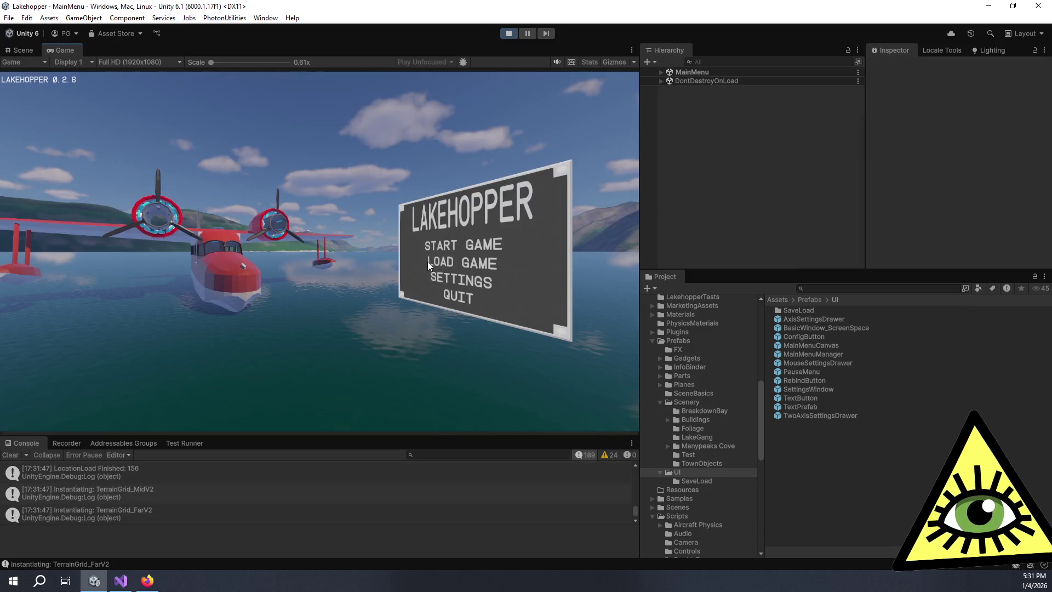
click(457, 244)
click(457, 245)
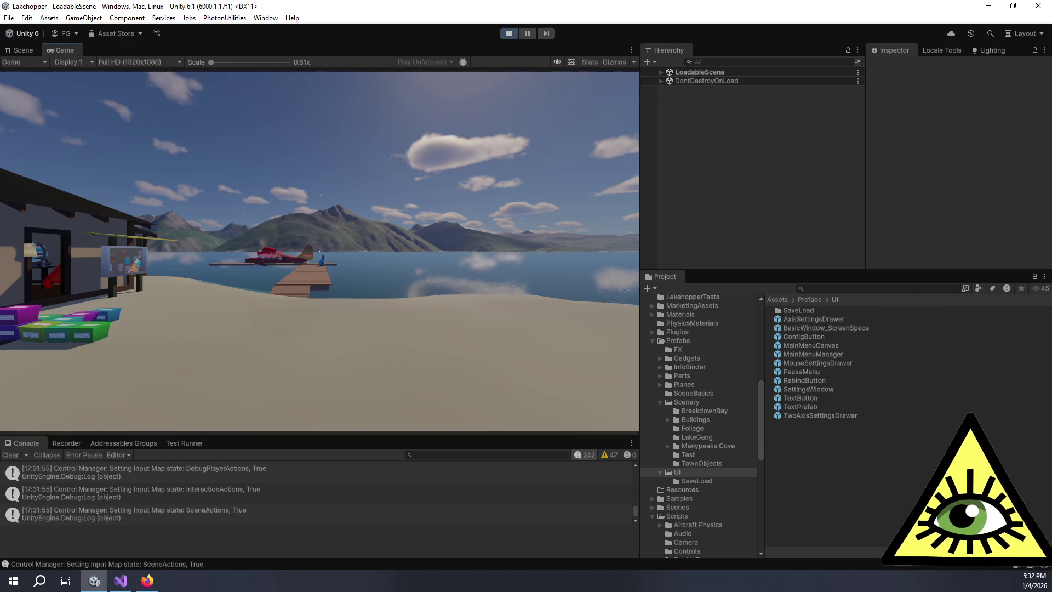
- Move onto the dock and fly out over the lake and mountains, then pause with Escape
key(w)
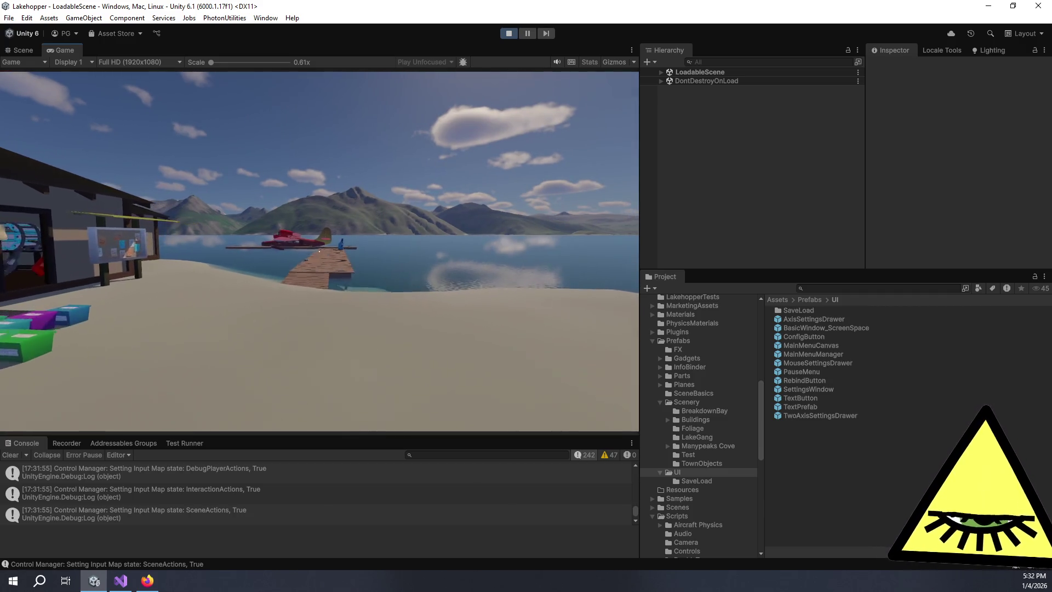
key(w)
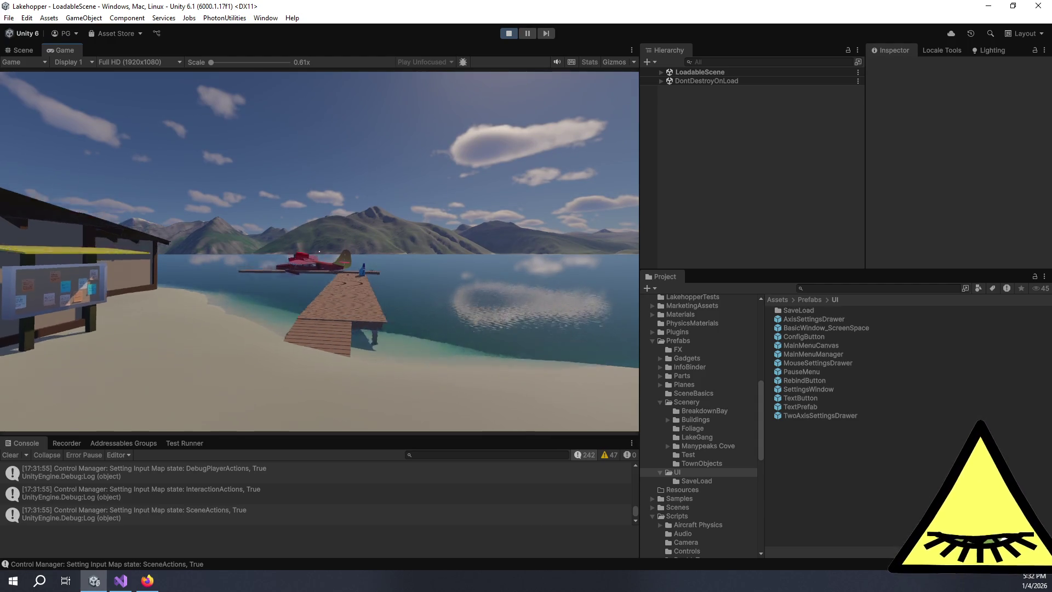
key(w)
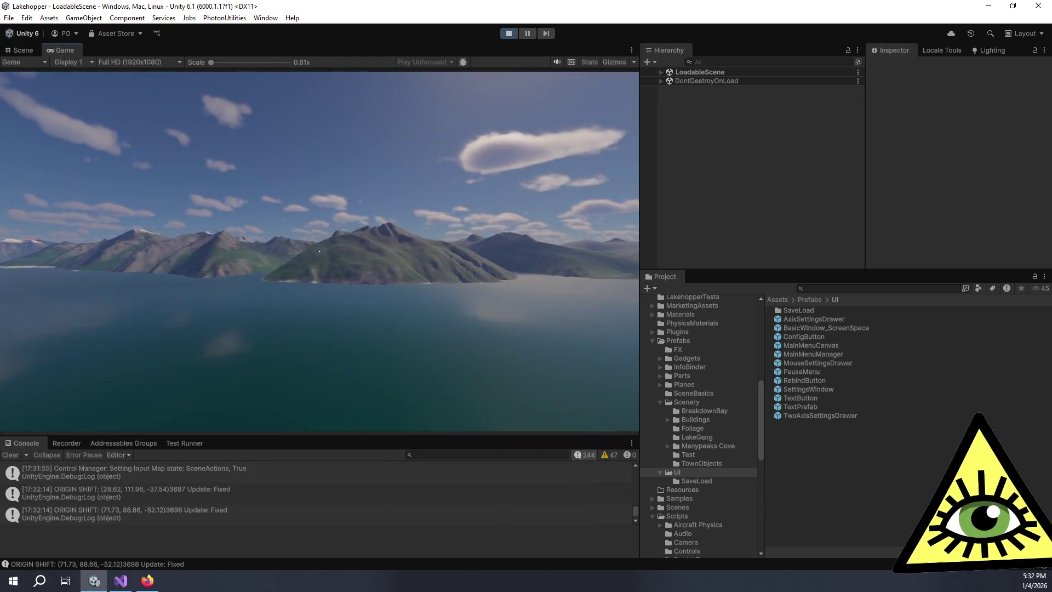
key(w)
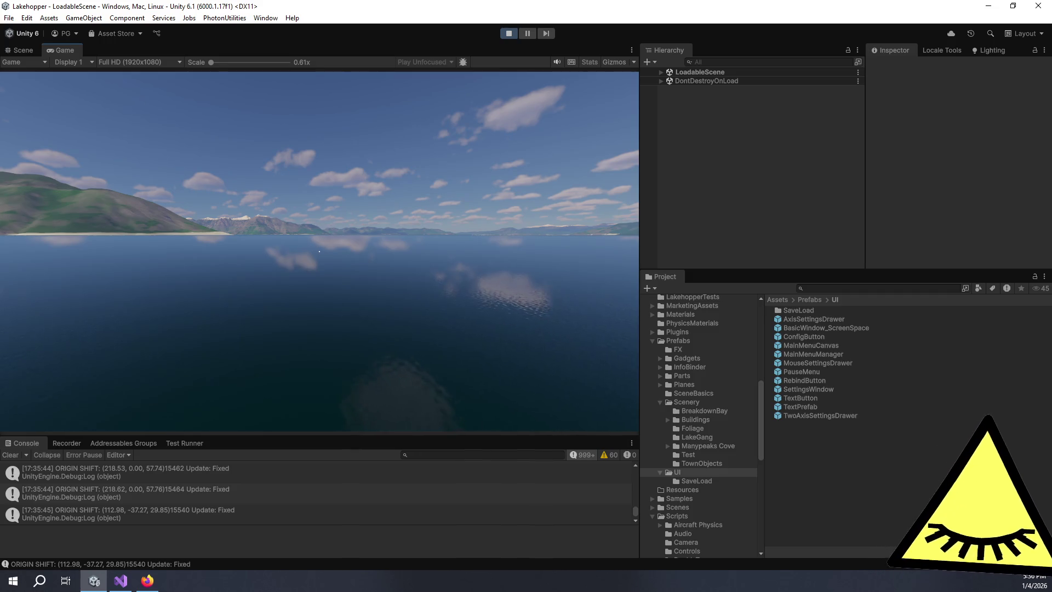
key(Escape)
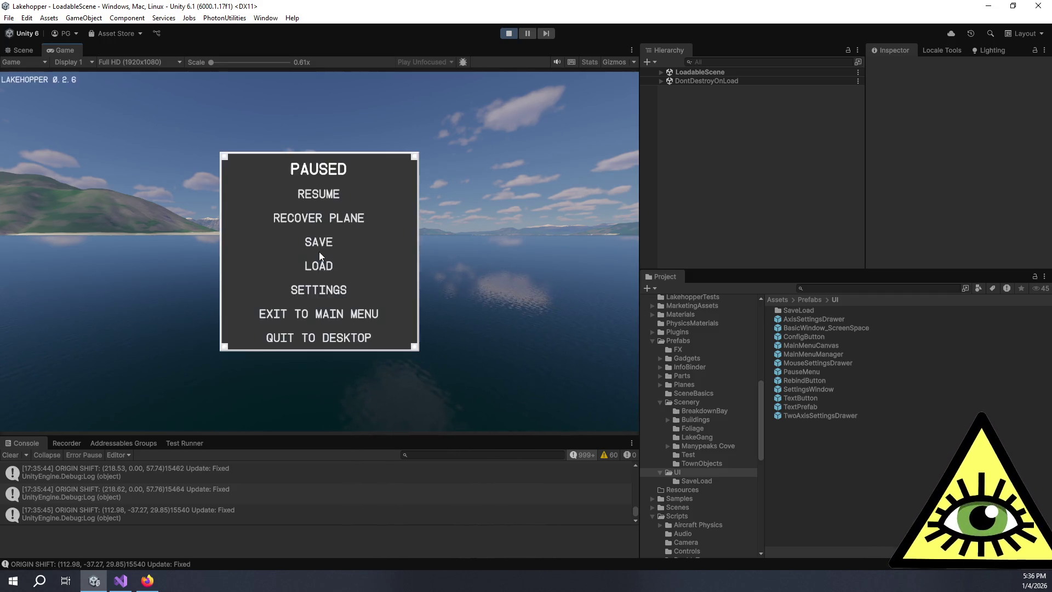
- Open LOAD from the pause menu and load the TrimTest saved game
click(326, 269)
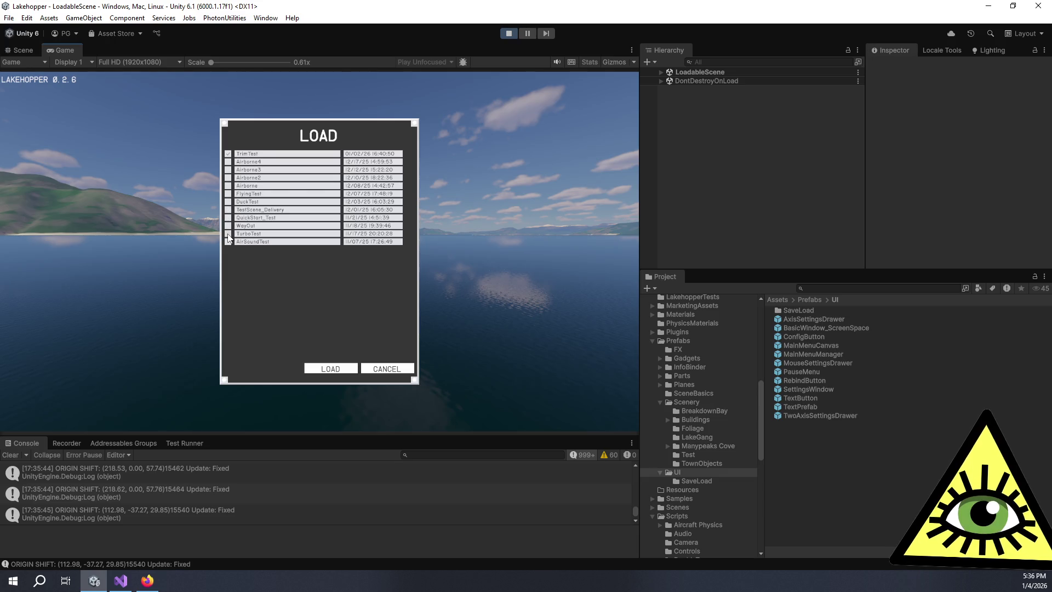
click(332, 369)
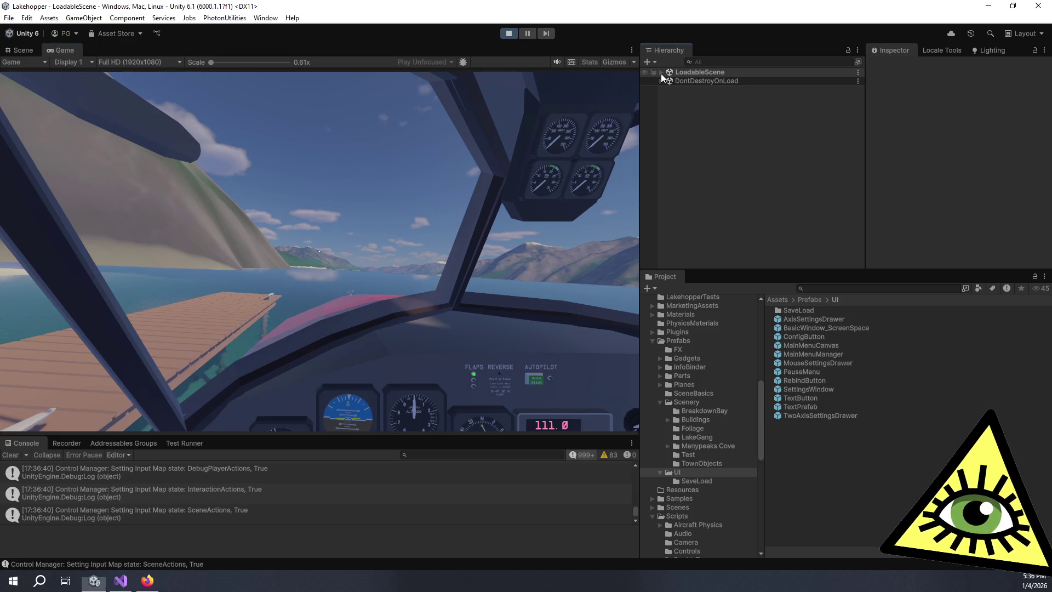
- Expand LoadableScene in the Hierarchy to list its part clones, then refocus the Game view
click(661, 74)
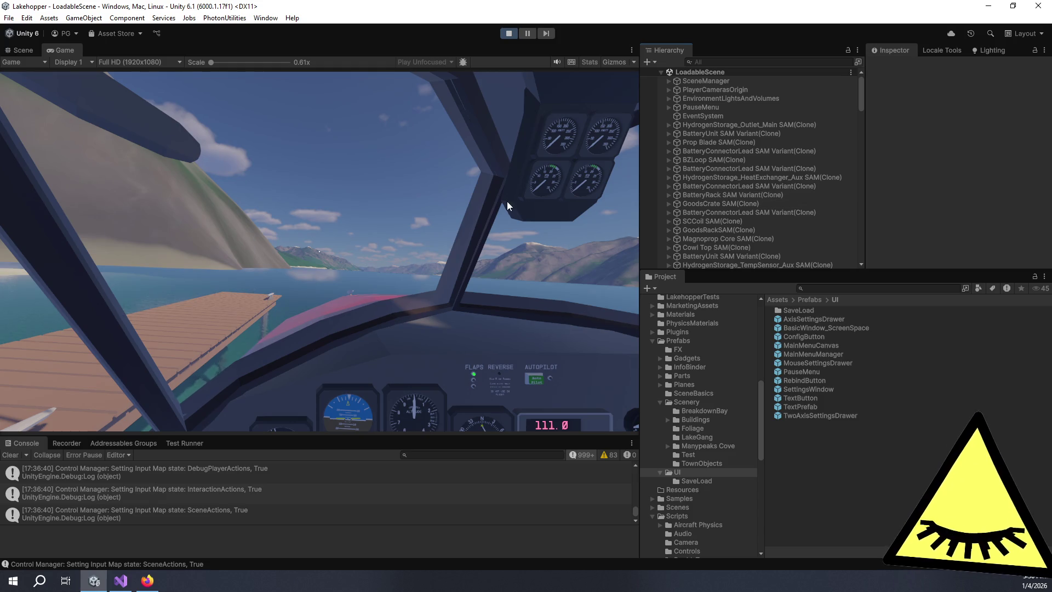
click(548, 254)
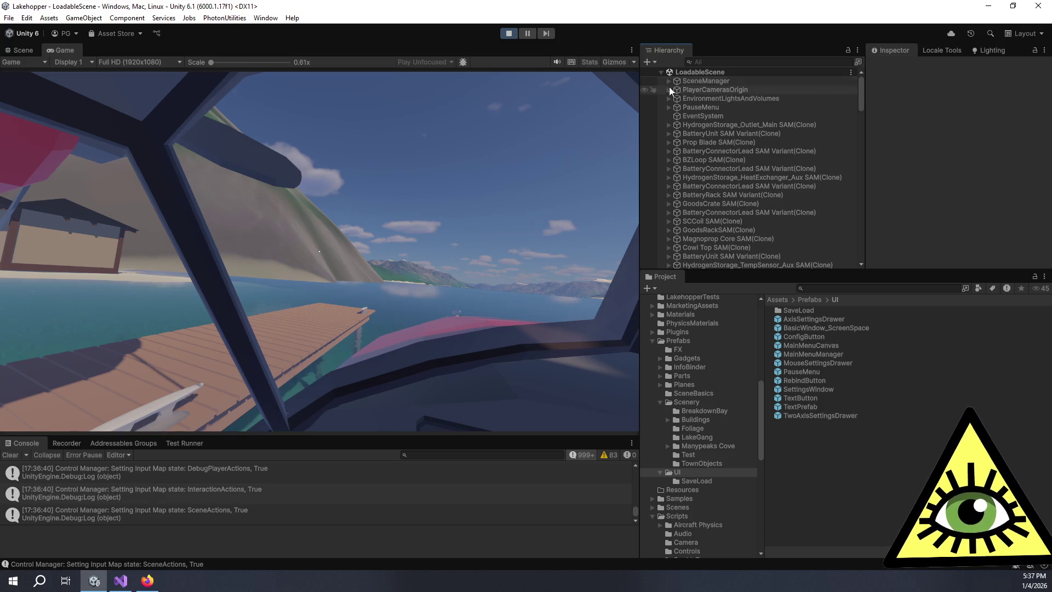
- Select BasicWindManager under SceneManager and set its Wind Speed to 10, then resume play
click(697, 82)
click(669, 80)
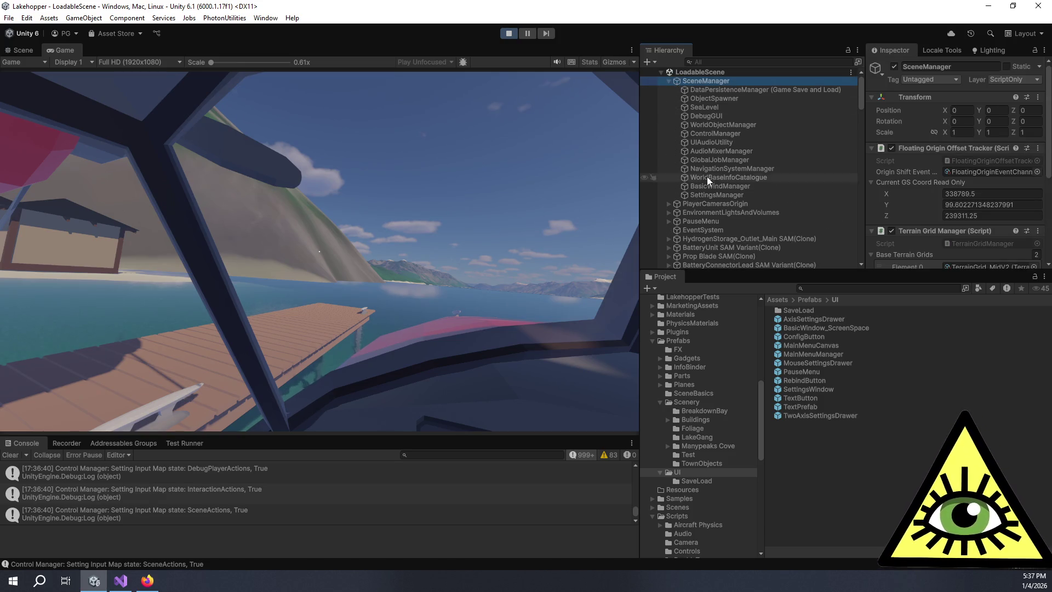
click(709, 186)
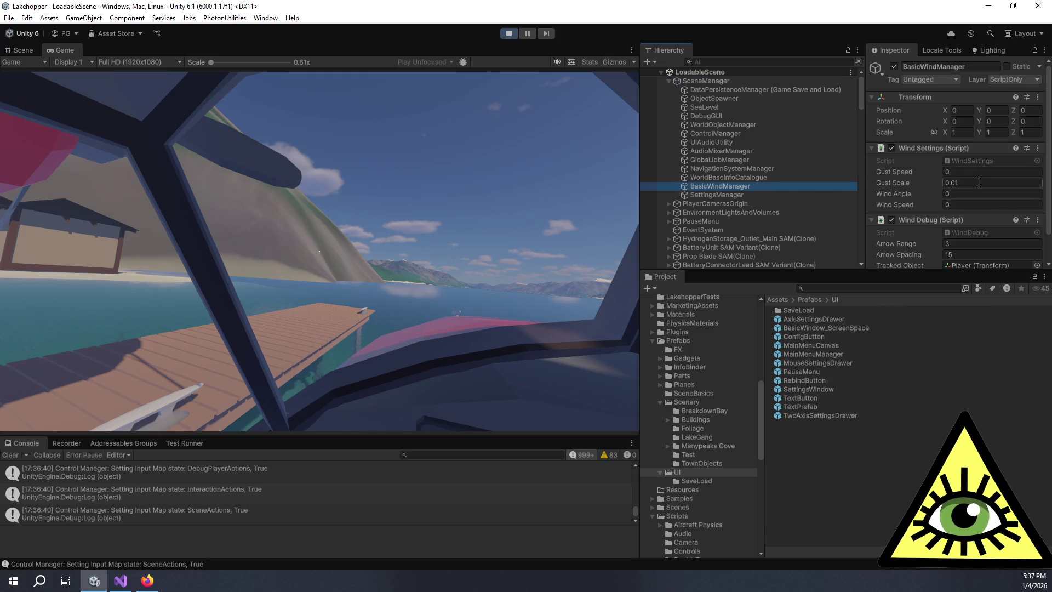
click(963, 194)
click(959, 204)
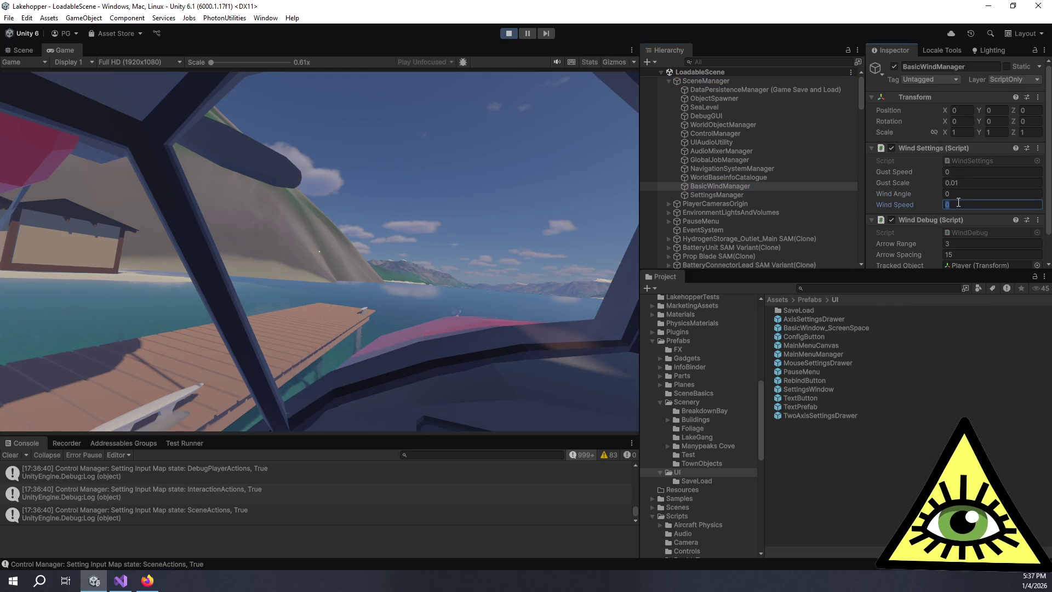
text(10)
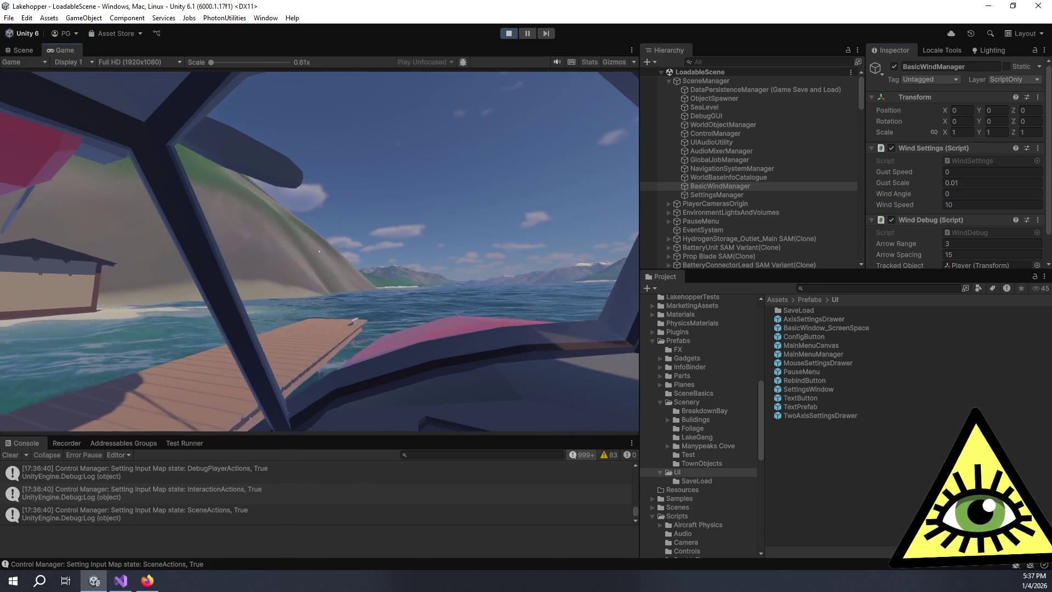
click(319, 251)
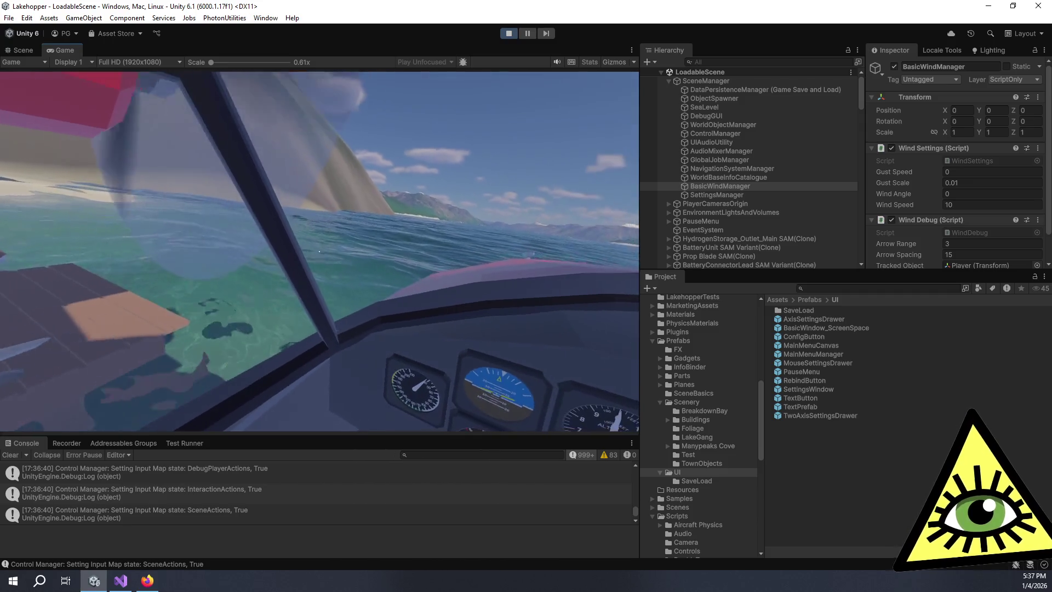
scroll(742, 165, down, 3)
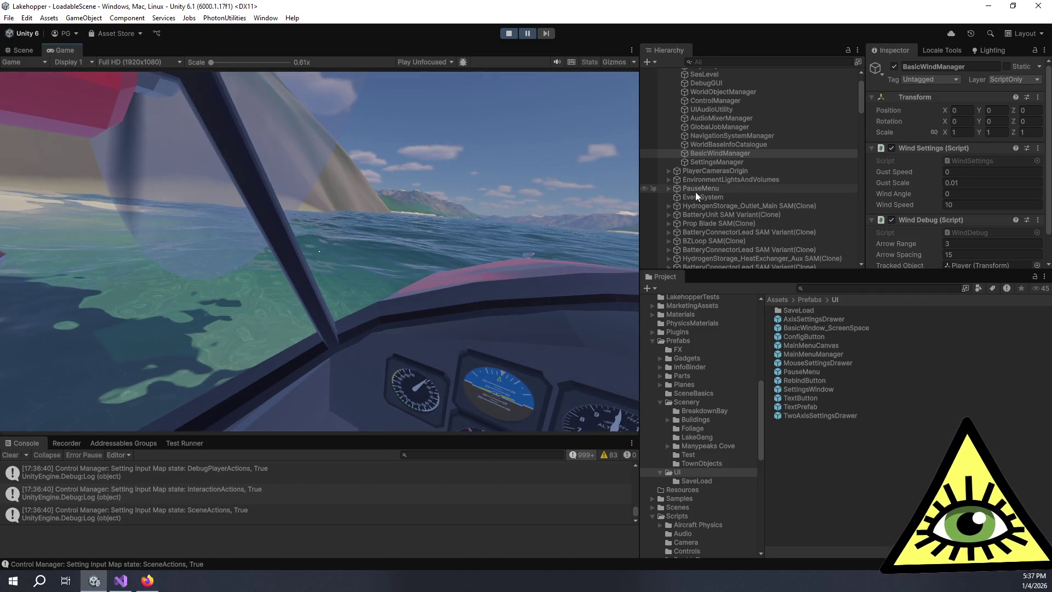
- Expand EnvironmentLightsAndVolumes and OceanParent, then select the Ocean object
click(670, 180)
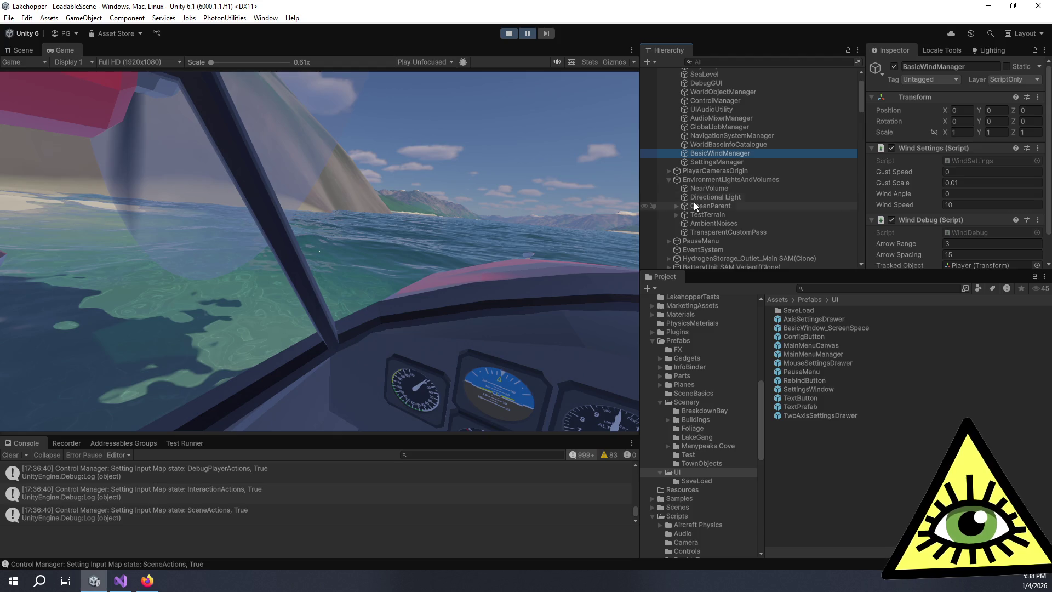
click(681, 207)
click(678, 206)
scroll(884, 203, down, 5)
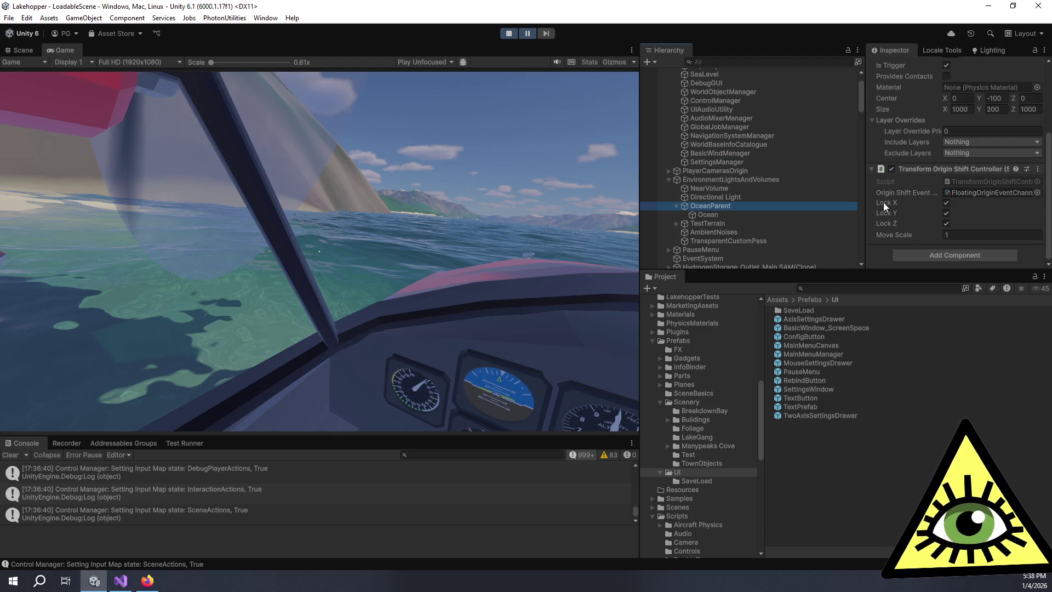
click(708, 215)
- Scroll the Ocean Inspector to Wave Wind Manager, resume flying, then switch to the Scene view
scroll(912, 231, down, 3)
scroll(914, 233, down, 10)
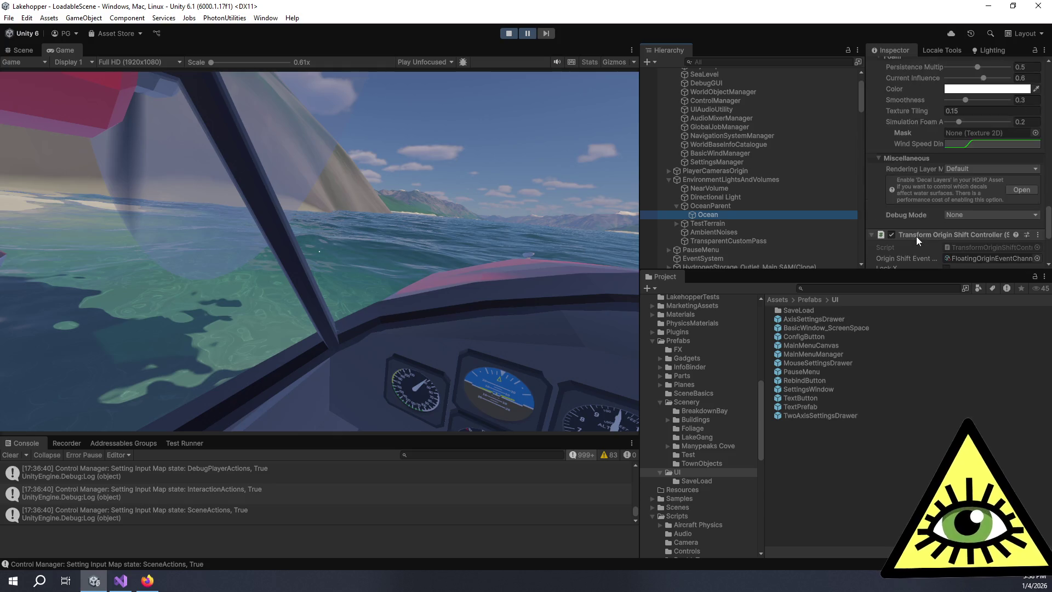
click(946, 141)
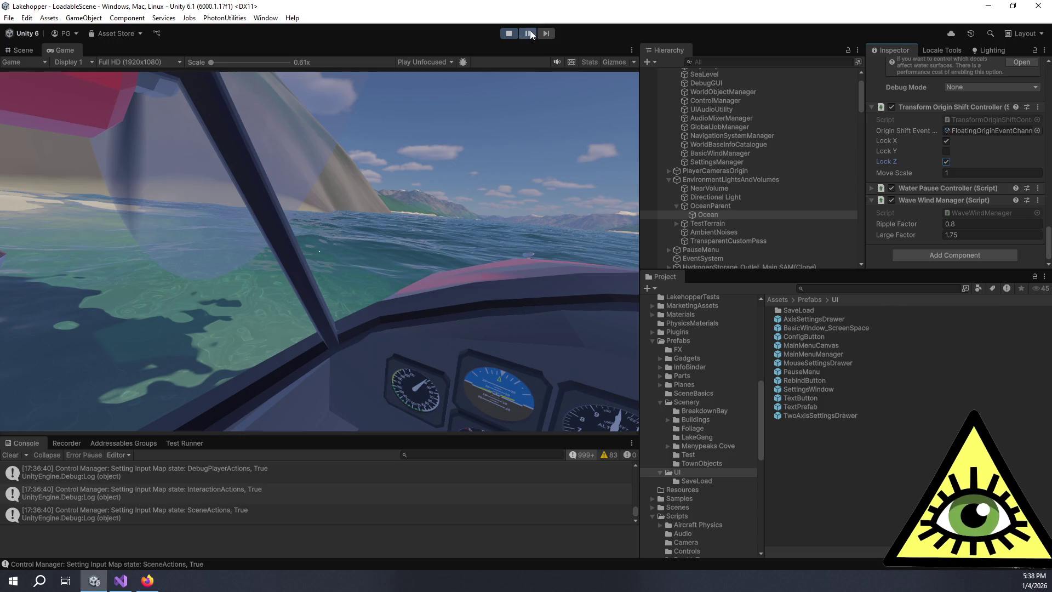
click(527, 94)
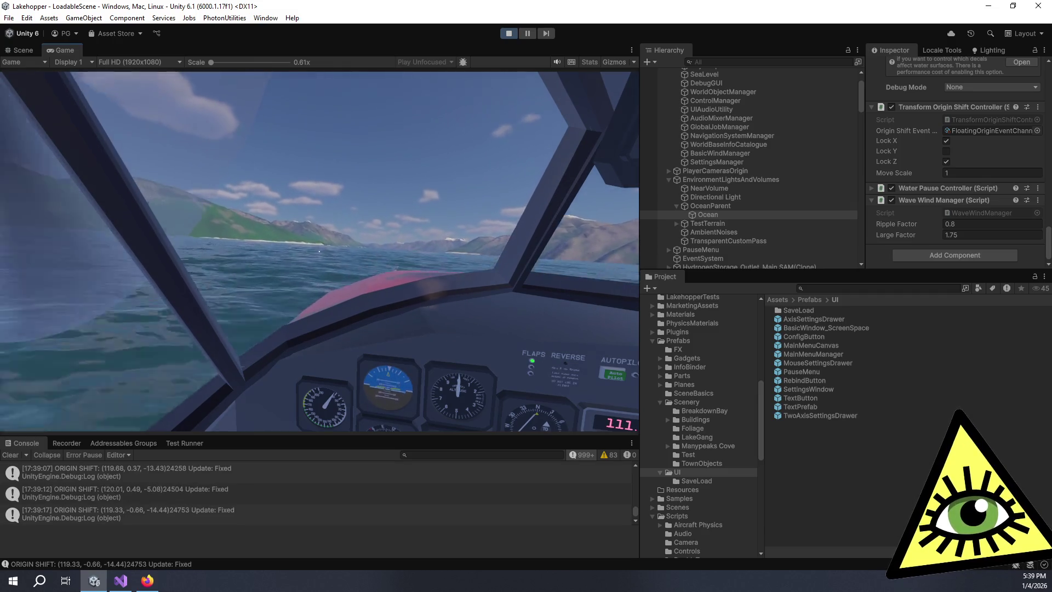
key(ctrl+1)
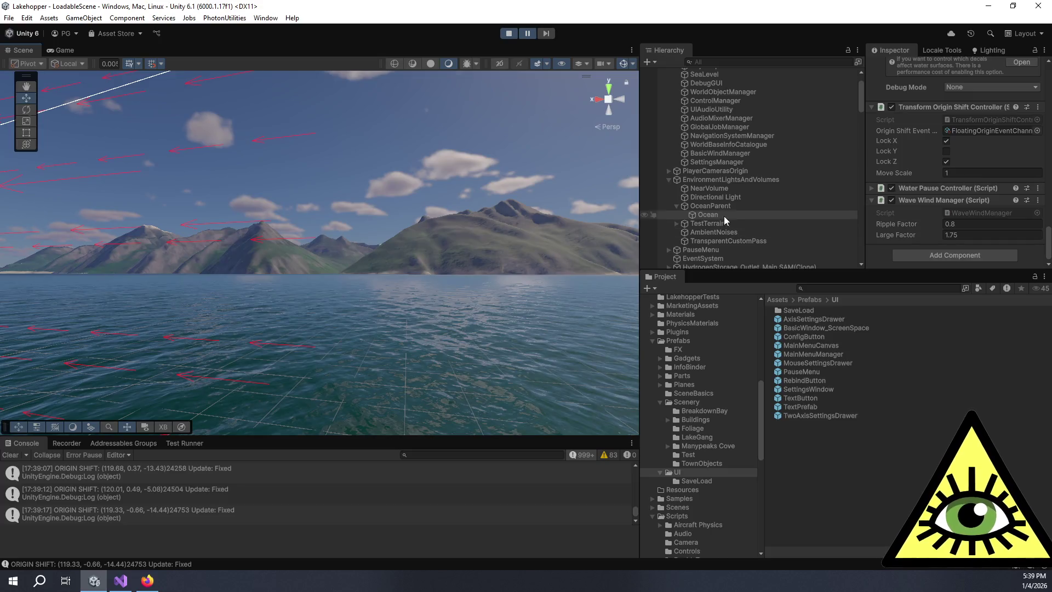
- Zoom around the Scene view, then filter the Hierarchy for 'plane'
scroll(745, 216, down, 5)
scroll(736, 150, up, 4)
scroll(743, 140, down, 10)
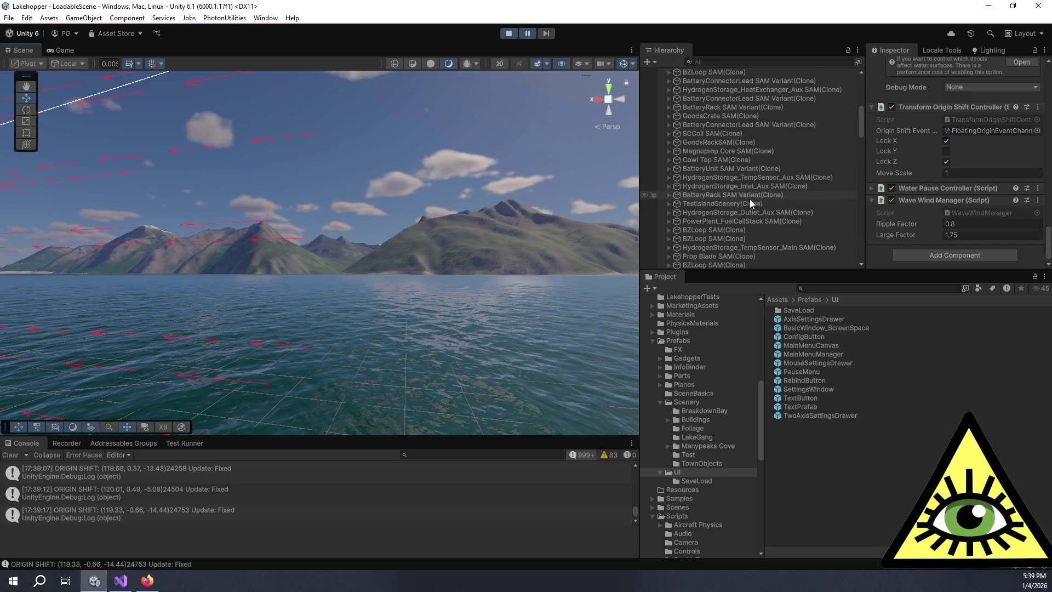
scroll(751, 206, up, 12)
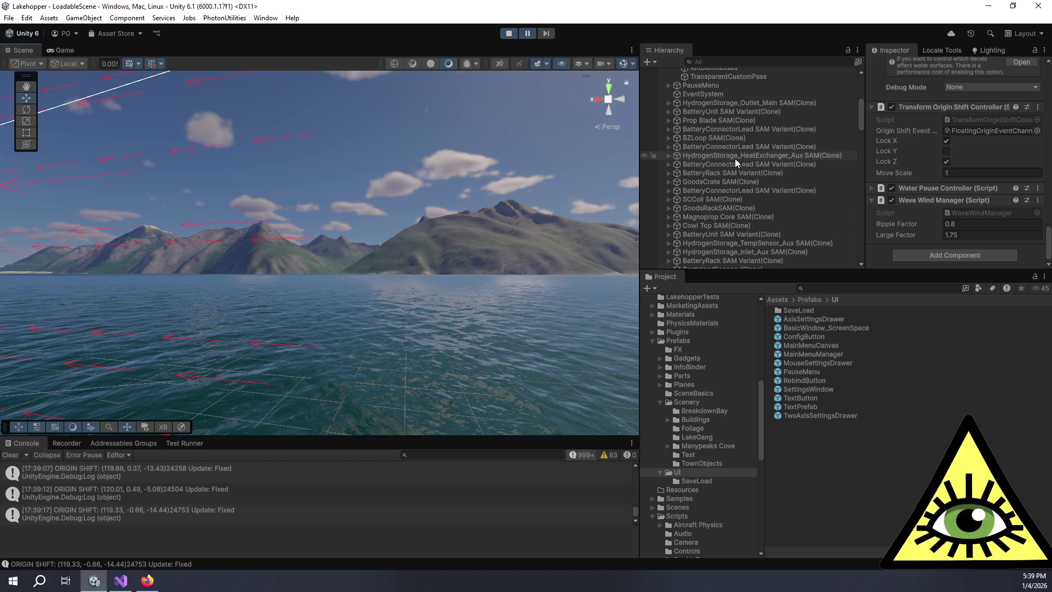
scroll(738, 197, down, 12)
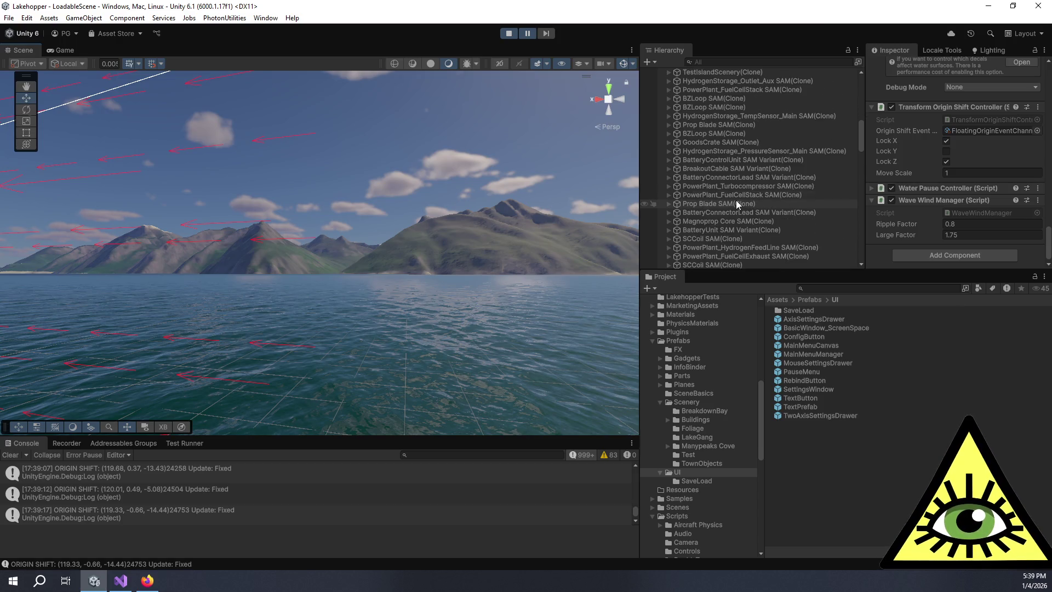
scroll(728, 221, down, 5)
scroll(718, 188, down, 5)
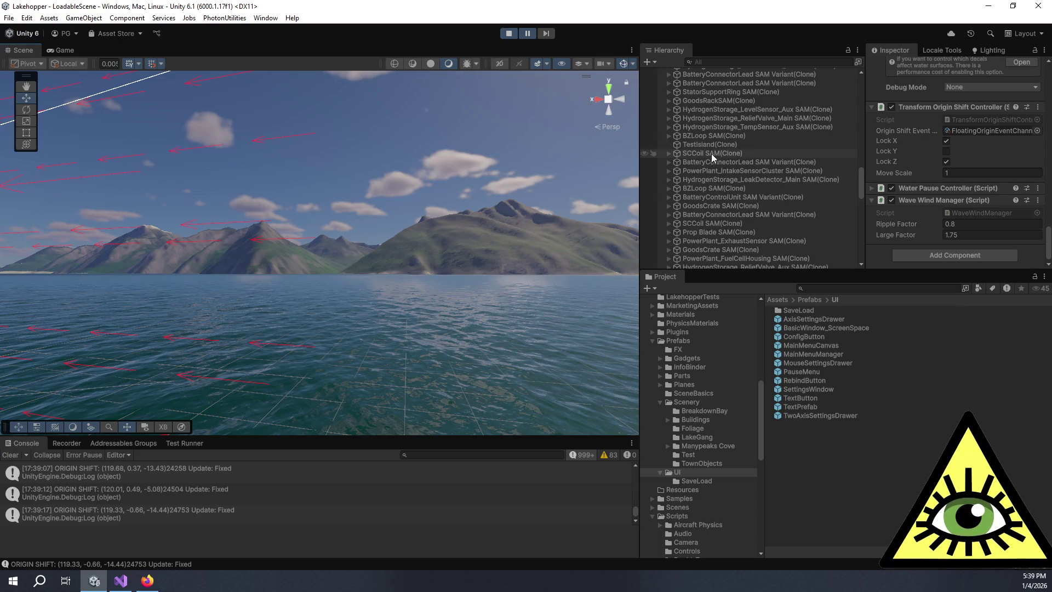
scroll(698, 170, down, 10)
click(715, 62)
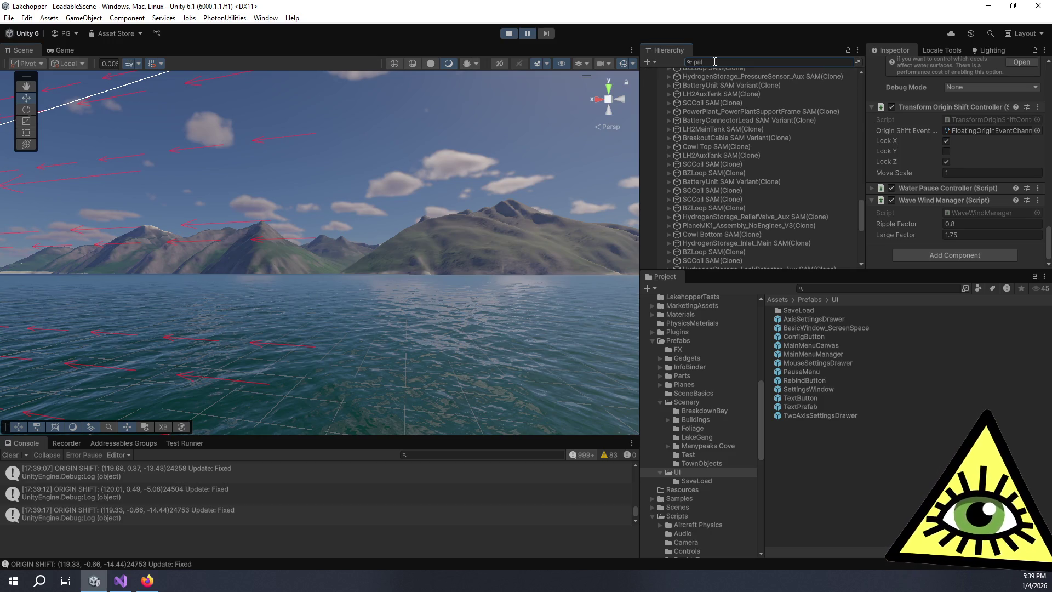
text(ane)
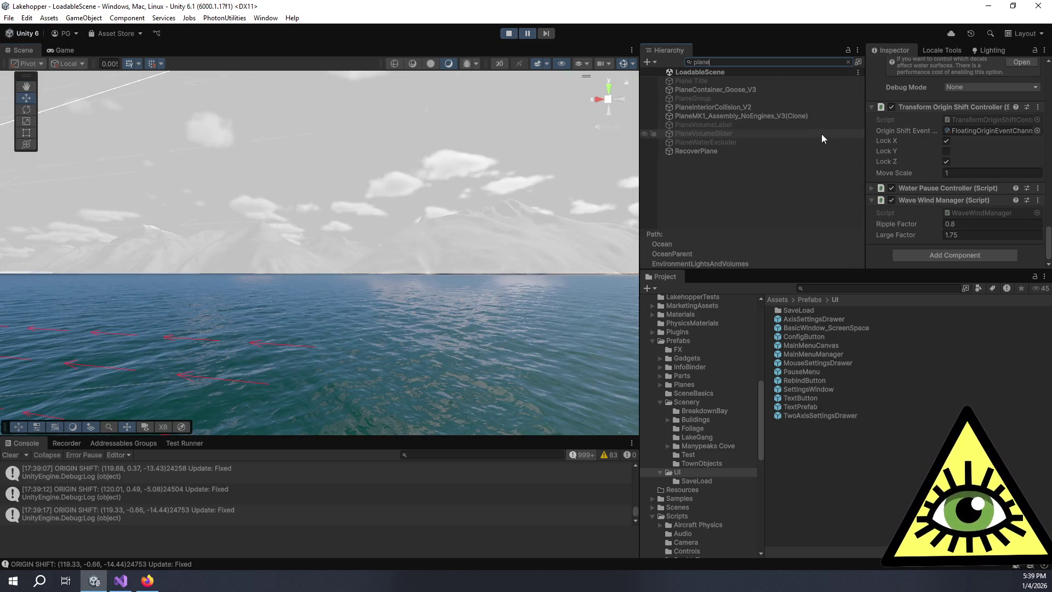
- Frame PlaneMK1_Assembly_NoEngines_V3(Clone) over the water, clear the search, and hide Gizmos
double_click(798, 116)
mouse_move(350, 330)
mouse_down()
mouse_move(345, 351)
mouse_move(334, 309)
mouse_move(409, 301)
mouse_move(337, 216)
mouse_move(313, 210)
mouse_move(362, 274)
mouse_up()
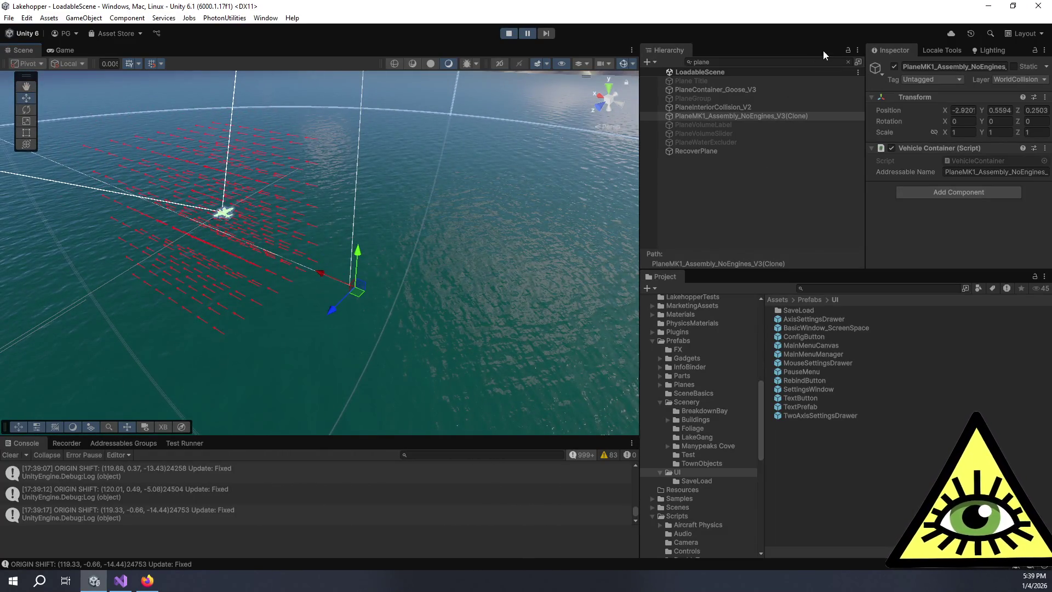
click(846, 61)
mouse_move(230, 383)
mouse_down()
mouse_move(376, 321)
mouse_move(360, 285)
mouse_move(376, 306)
mouse_move(436, 282)
mouse_move(376, 294)
mouse_move(392, 300)
mouse_up()
click(622, 64)
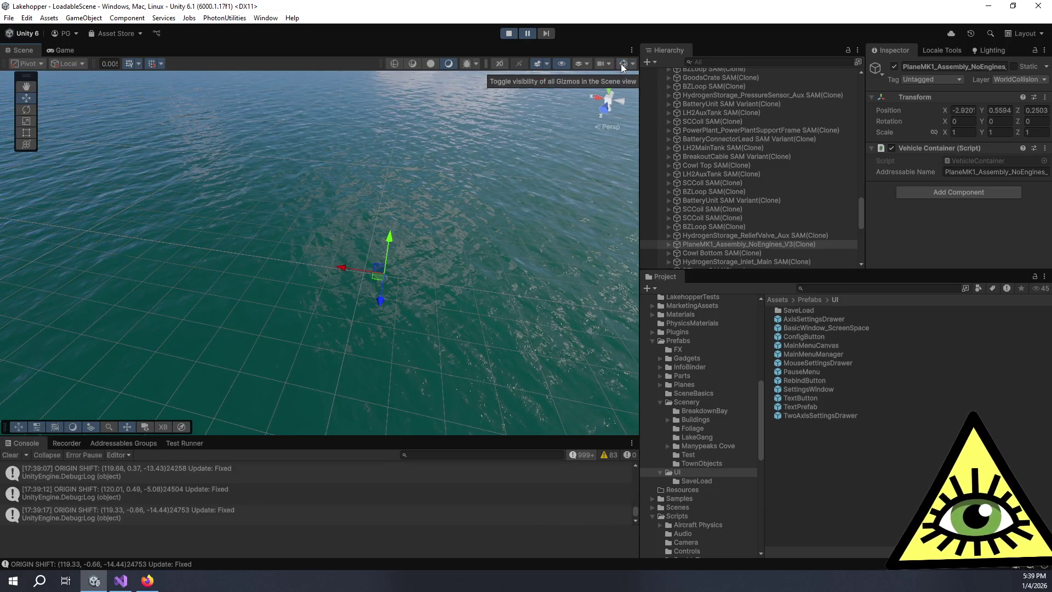
scroll(734, 113, up, 15)
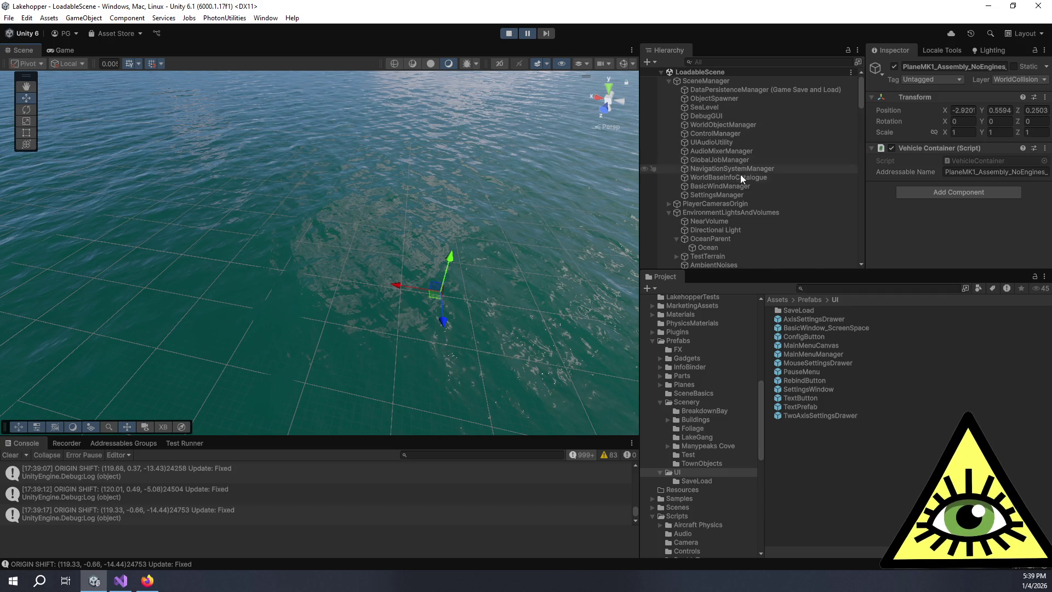
- Select the Ocean object, pan across the water, and let play run briefly before pausing
scroll(740, 172, down, 3)
click(725, 148)
drag(465, 238, 384, 237)
click(528, 34)
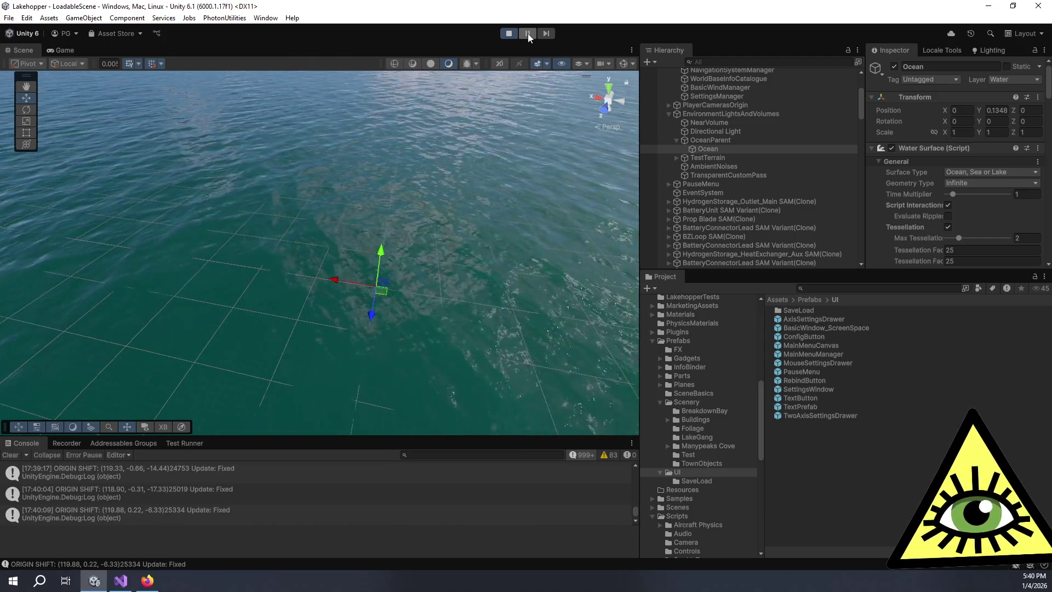
key(ctrl+shift+p)
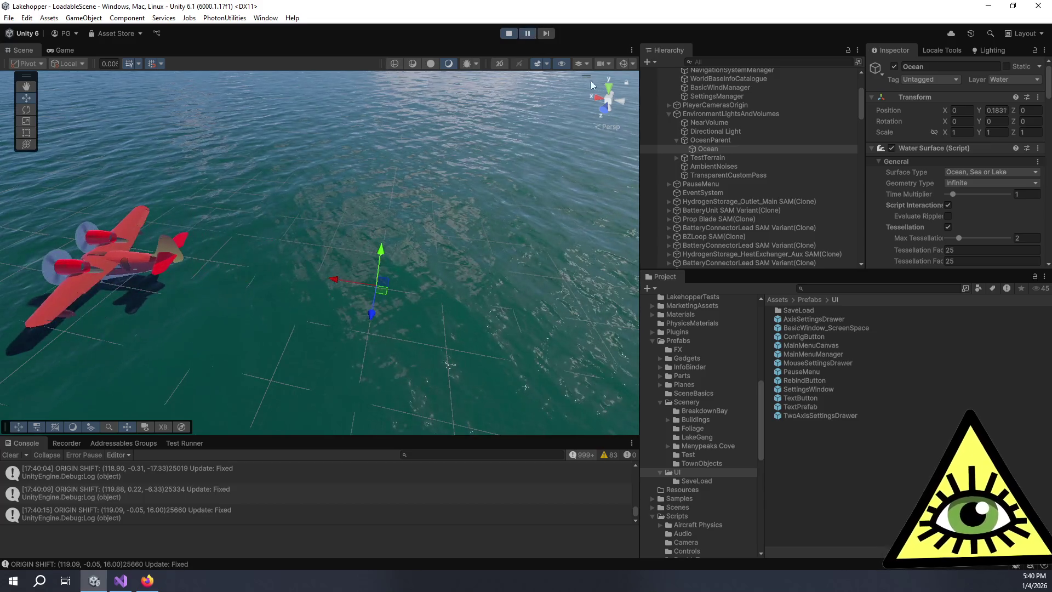
- Scroll the Ocean Inspector through Underwater, Foam and Miscellaneous, then view the HDRP Water System manual
scroll(932, 202, down, 4)
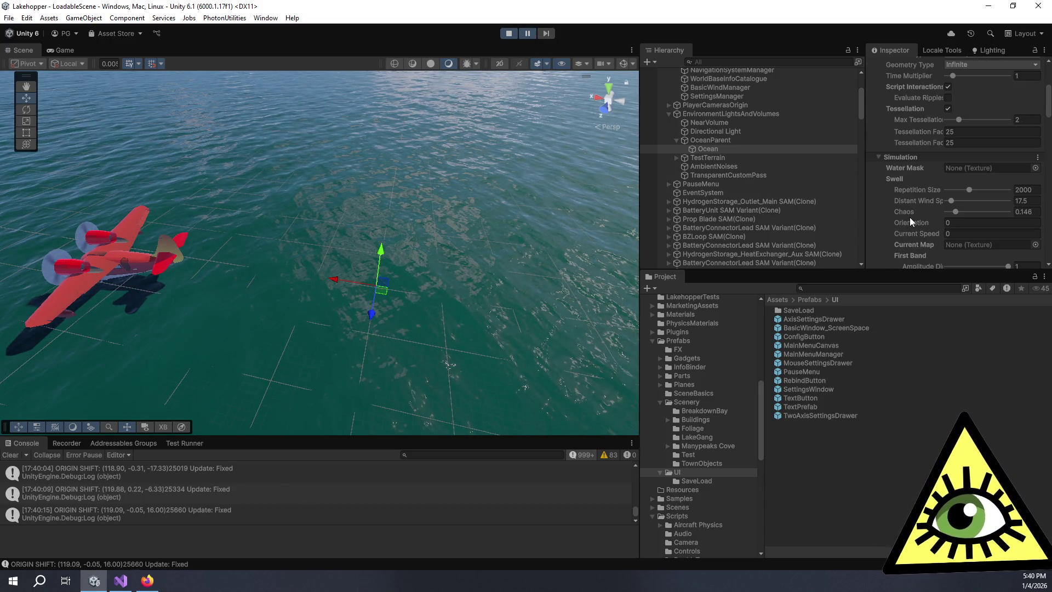
scroll(909, 218, down, 3)
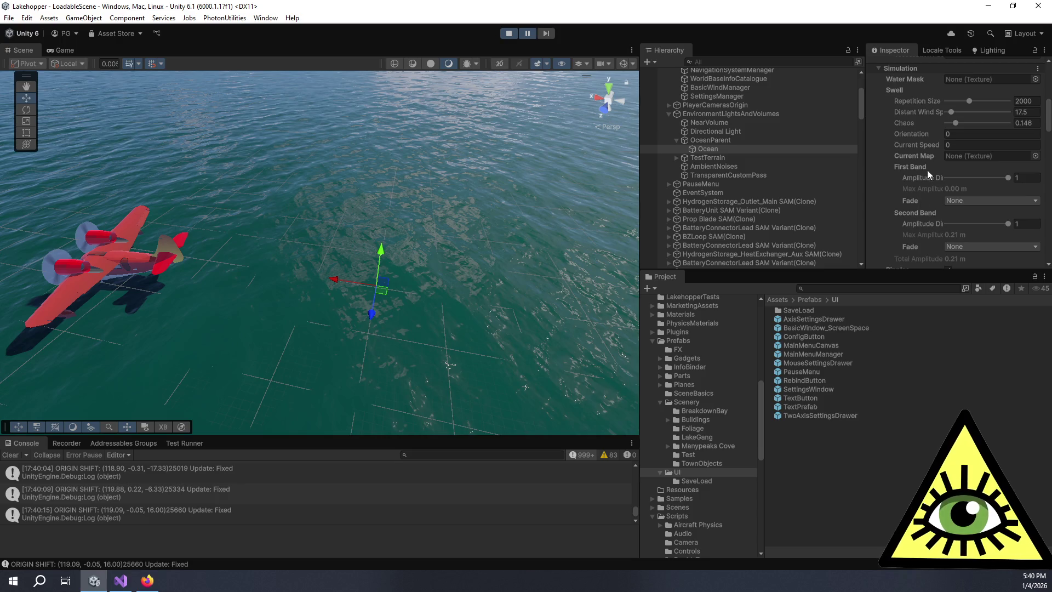
scroll(916, 133, down, 7)
scroll(883, 149, down, 10)
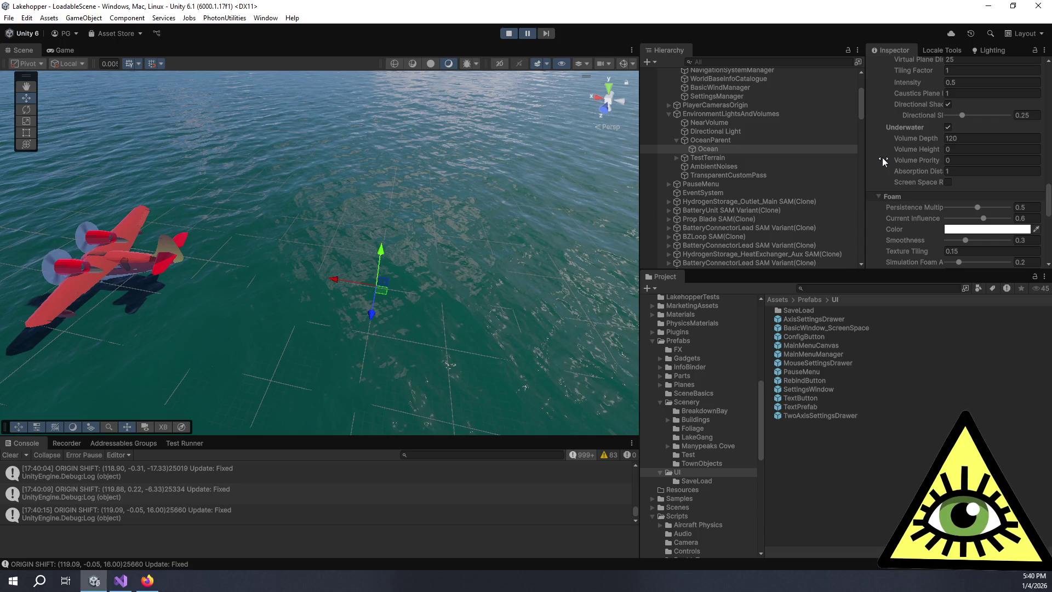
scroll(884, 161, down, 3)
scroll(887, 159, down, 3)
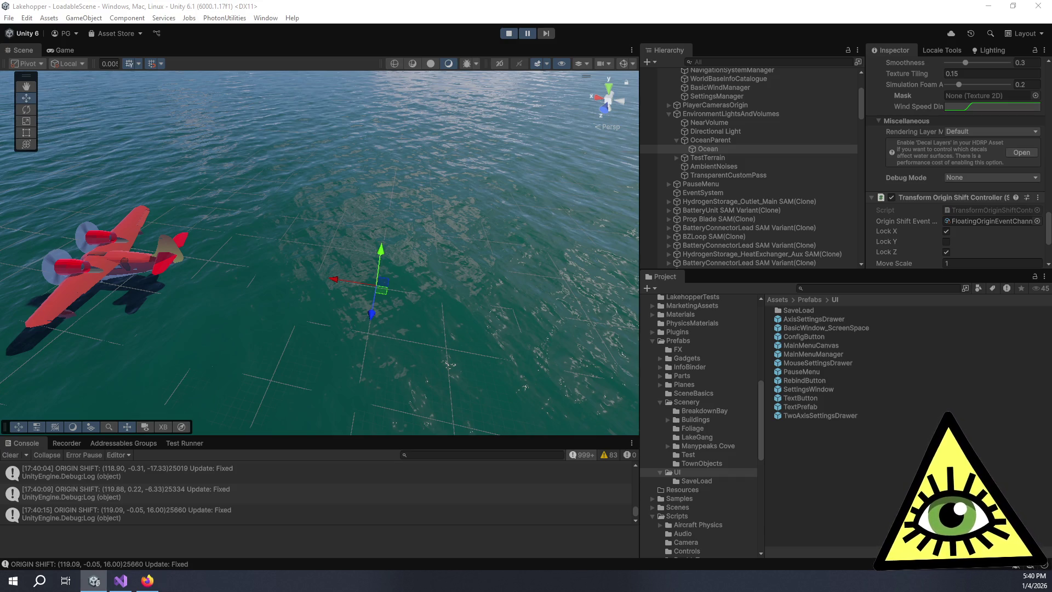
key(alt+Tab)
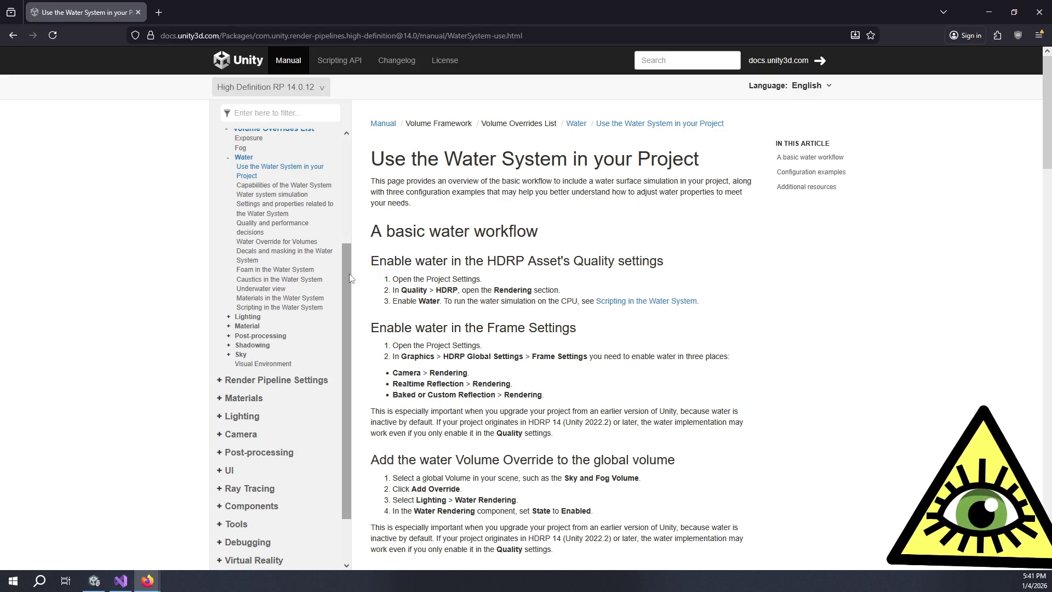
- Go to the HDRP Scripting API, filter the sidebar for 'water' and open WaterRendering
click(339, 62)
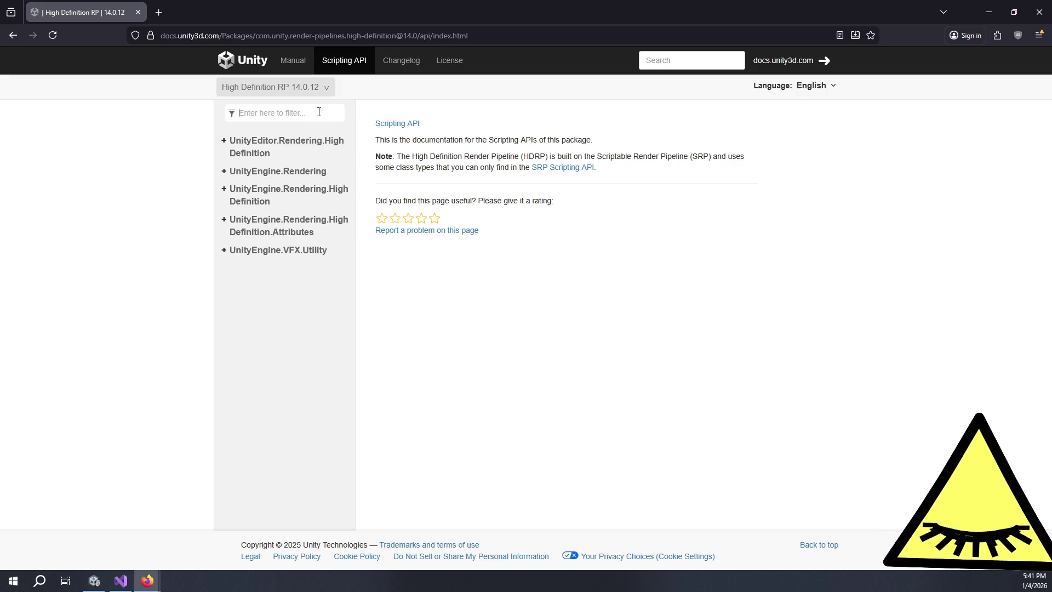
text(water)
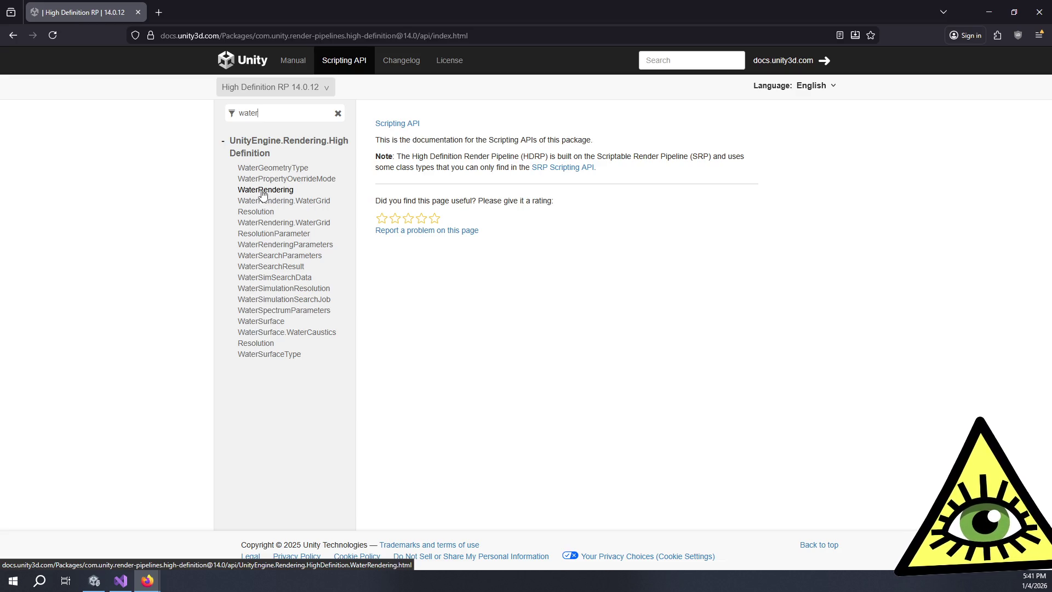
click(263, 191)
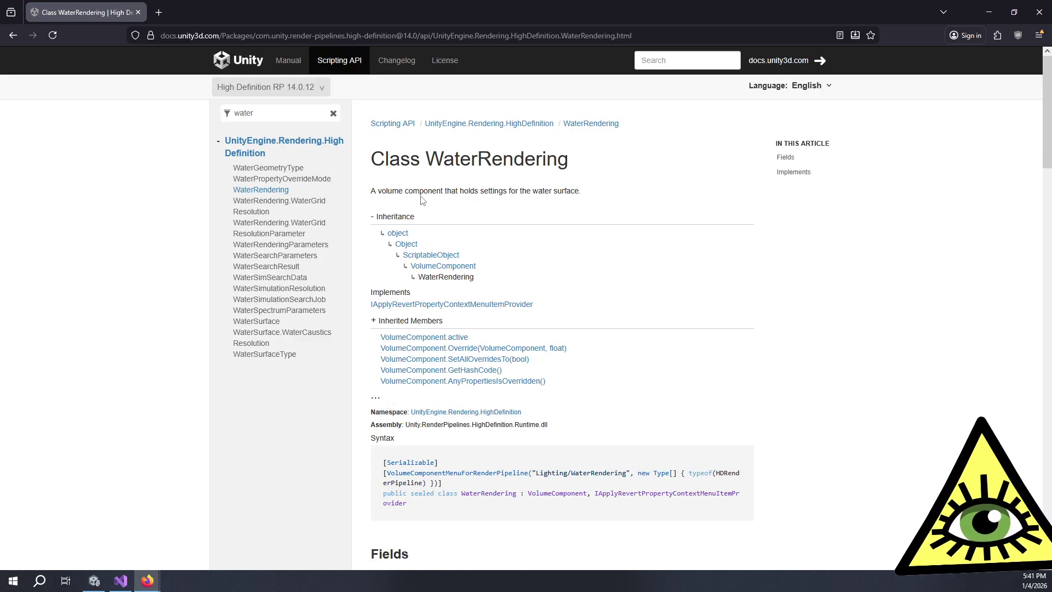
- Open the WaterSurface class page and scroll down to its Fields list
click(269, 323)
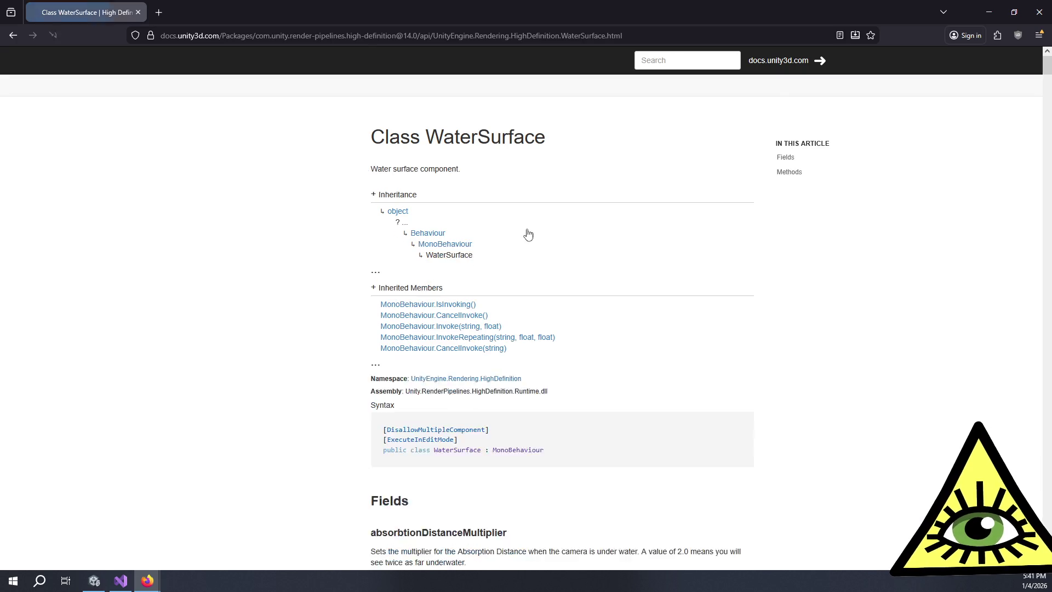
scroll(532, 224, down, 2)
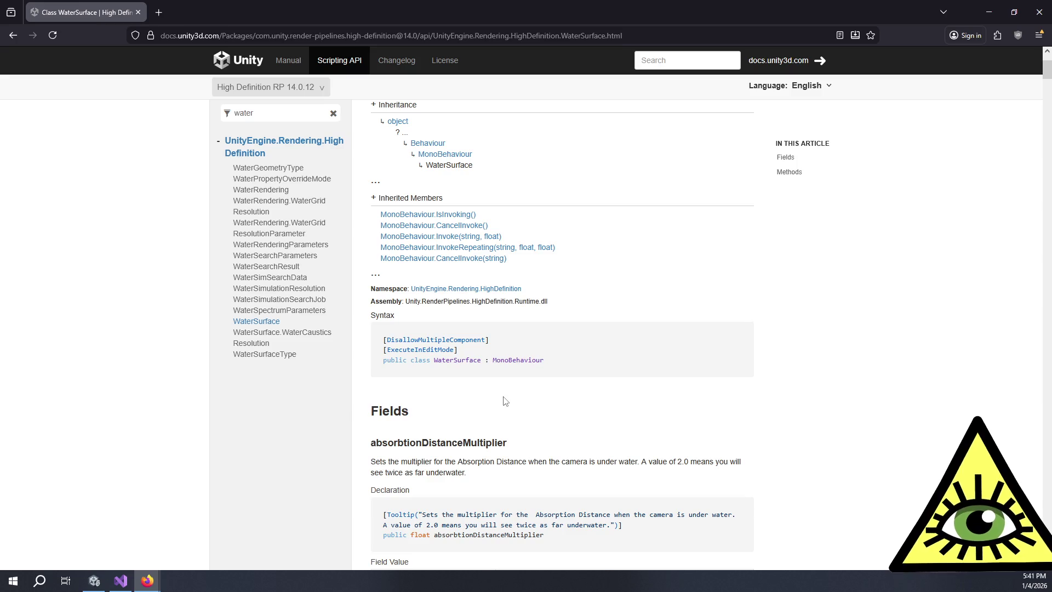
scroll(504, 384, down, 4)
drag(480, 253, 496, 207)
click(498, 197)
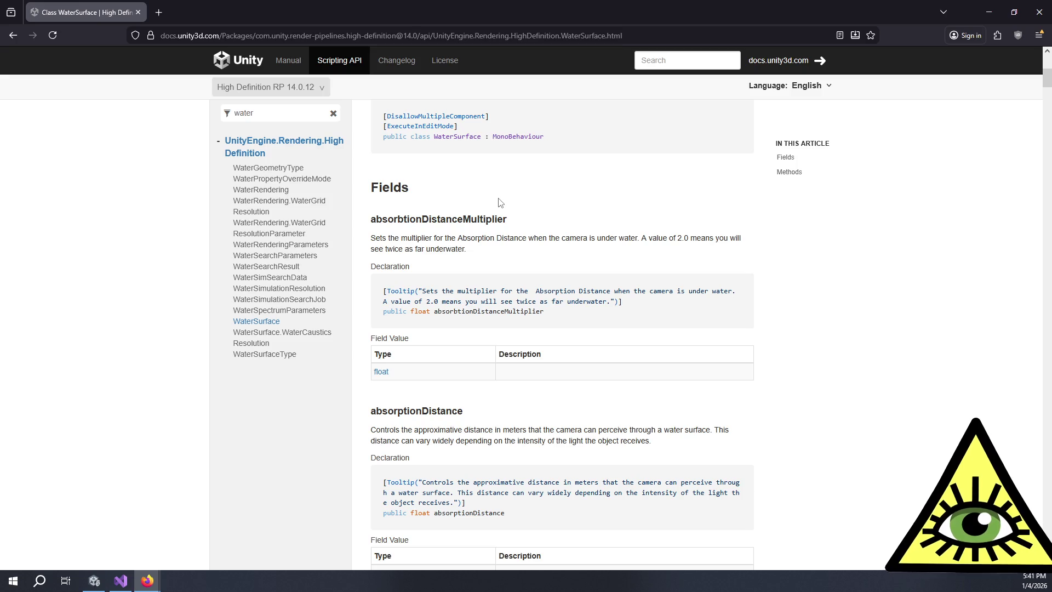
scroll(505, 197, down, 4)
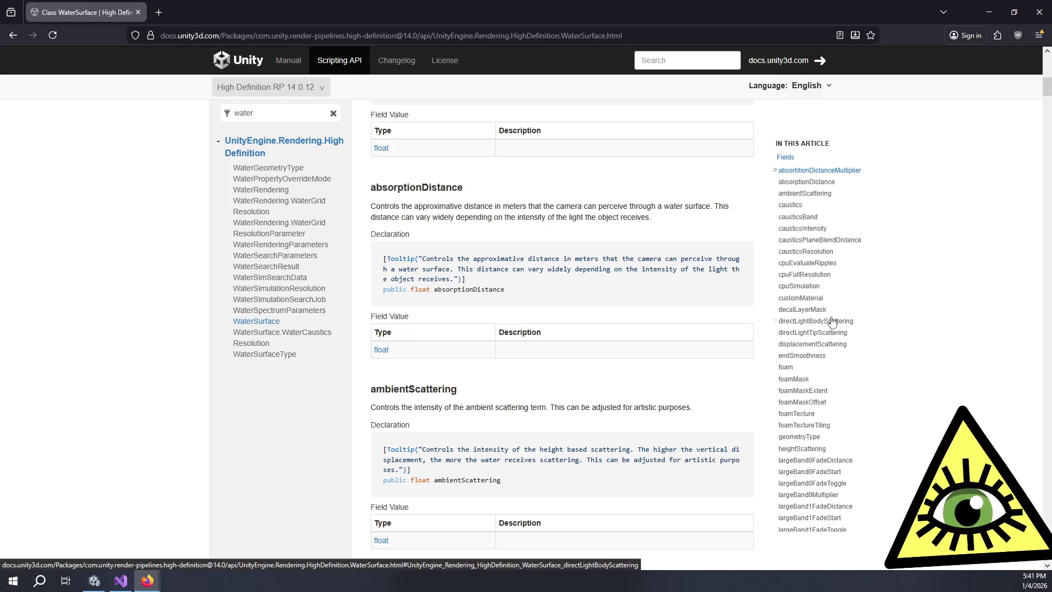
- Find 'offset' on the WaterSurface page and cycle through its matches until it wraps
key(ctrl+f)
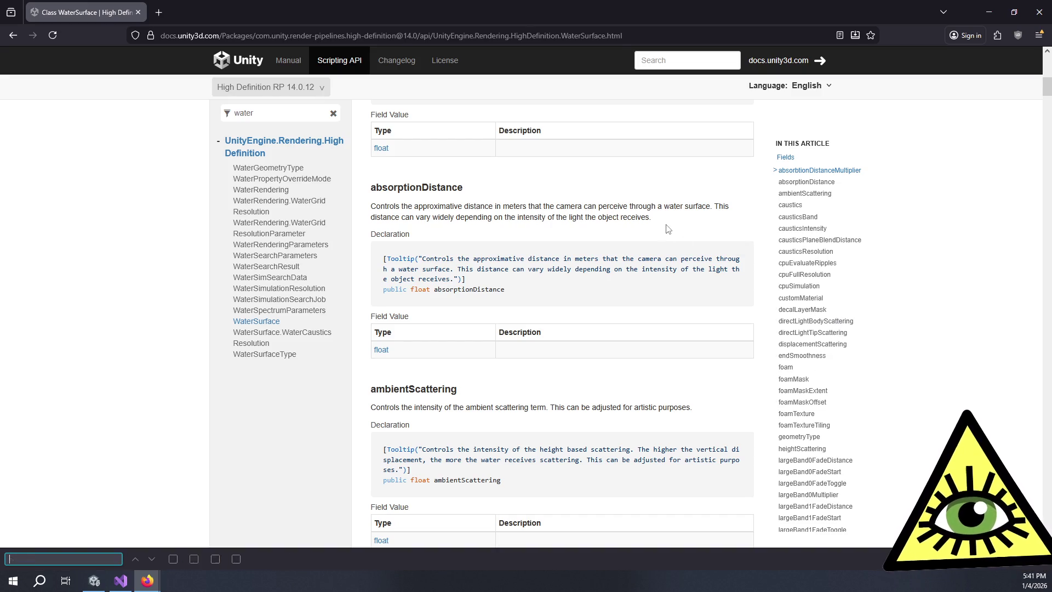
text(offset)
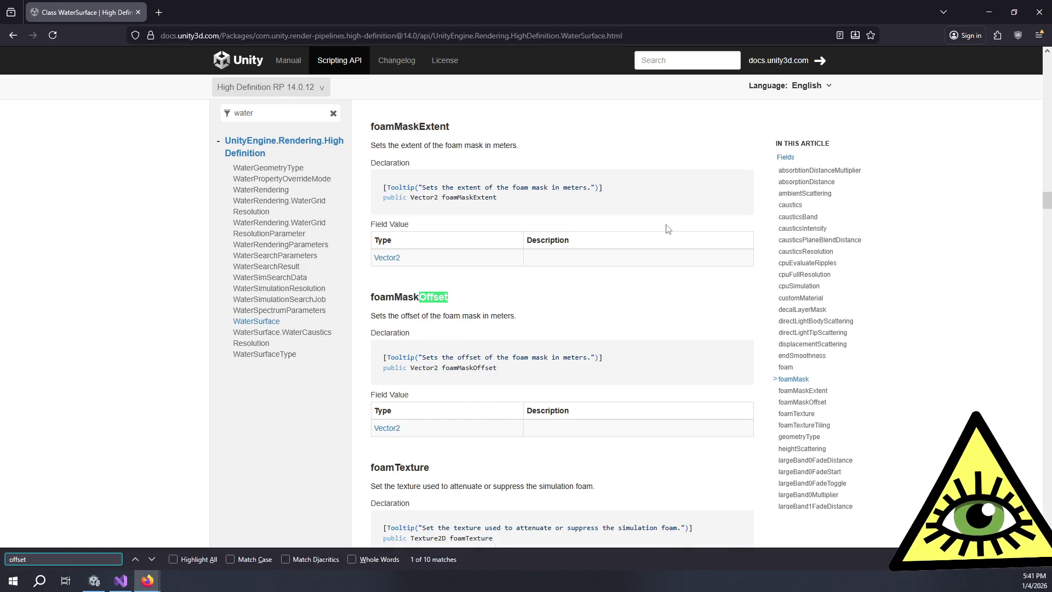
key(Return)
key(Return)
key(Return)
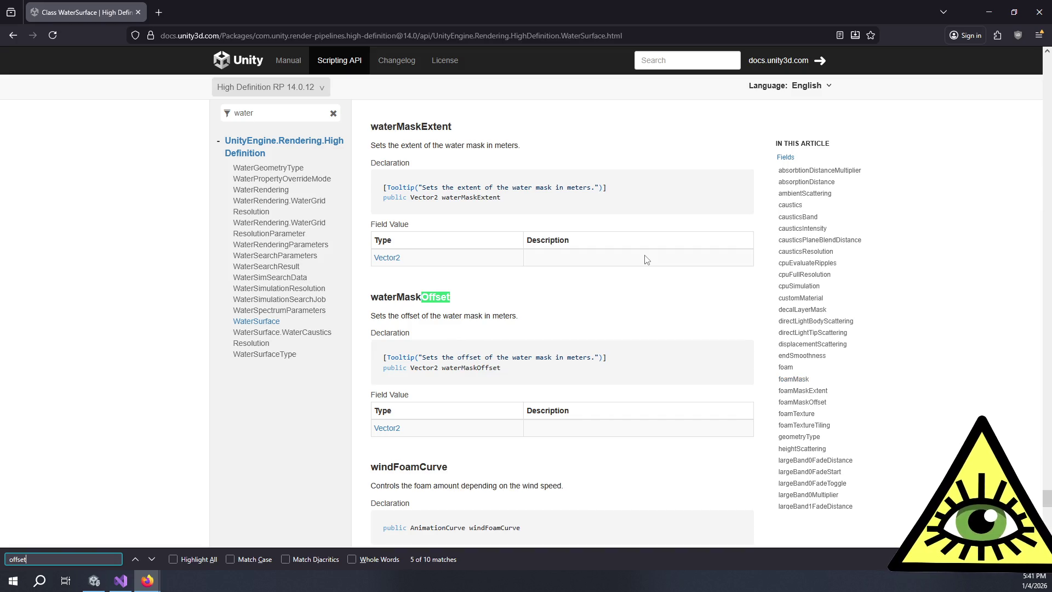
key(Return)
key(Return)
key(Return)
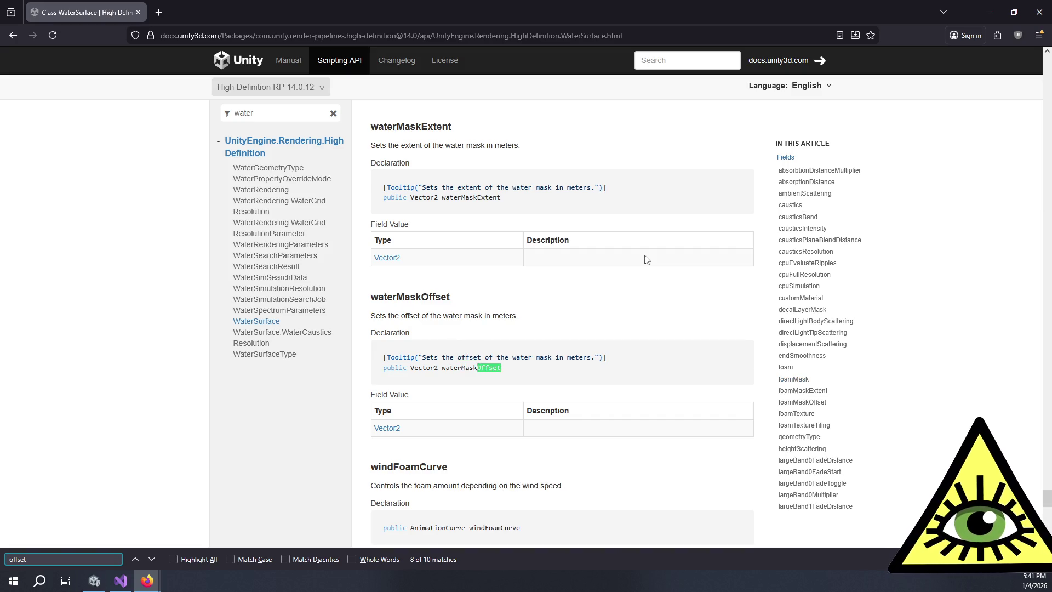
key(Return)
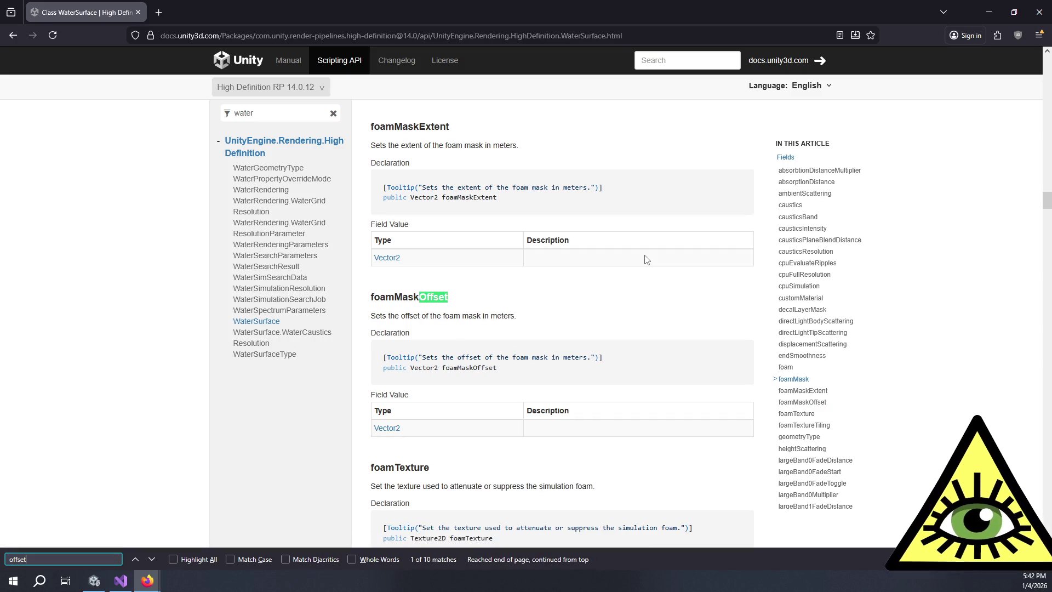
- Change the page search to 'x', then 'vector3', and scroll through the results
key(ctrl+a)
text(x)
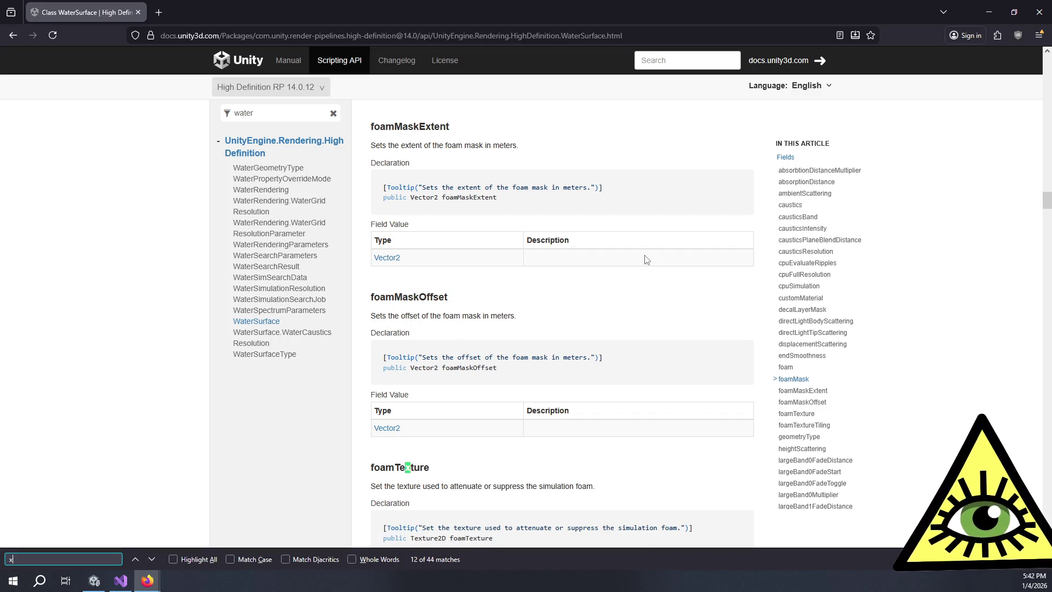
key(BackSpace)
text(vector3)
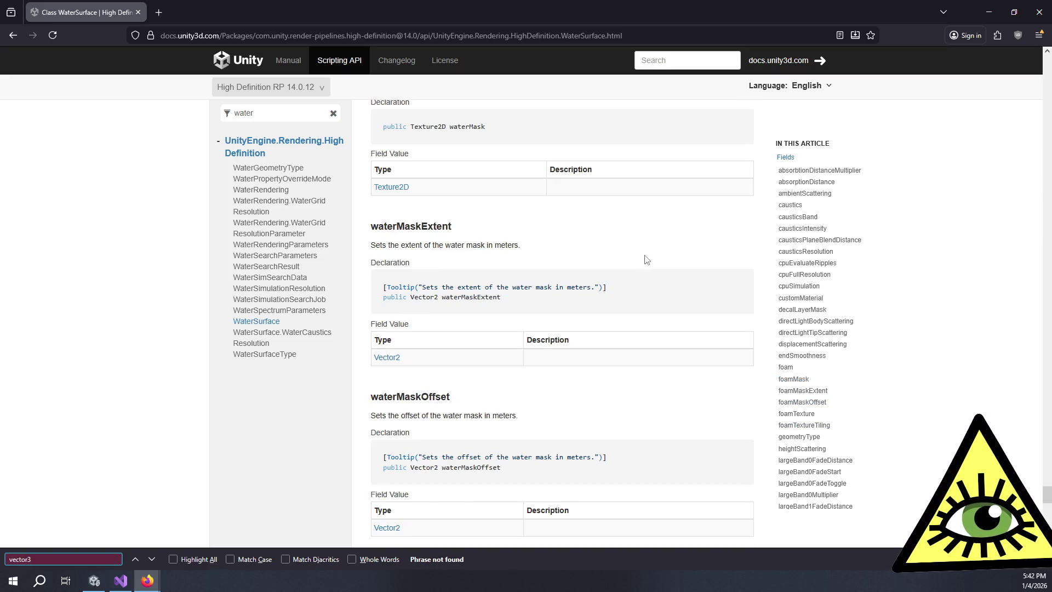
scroll(799, 372, down, 2)
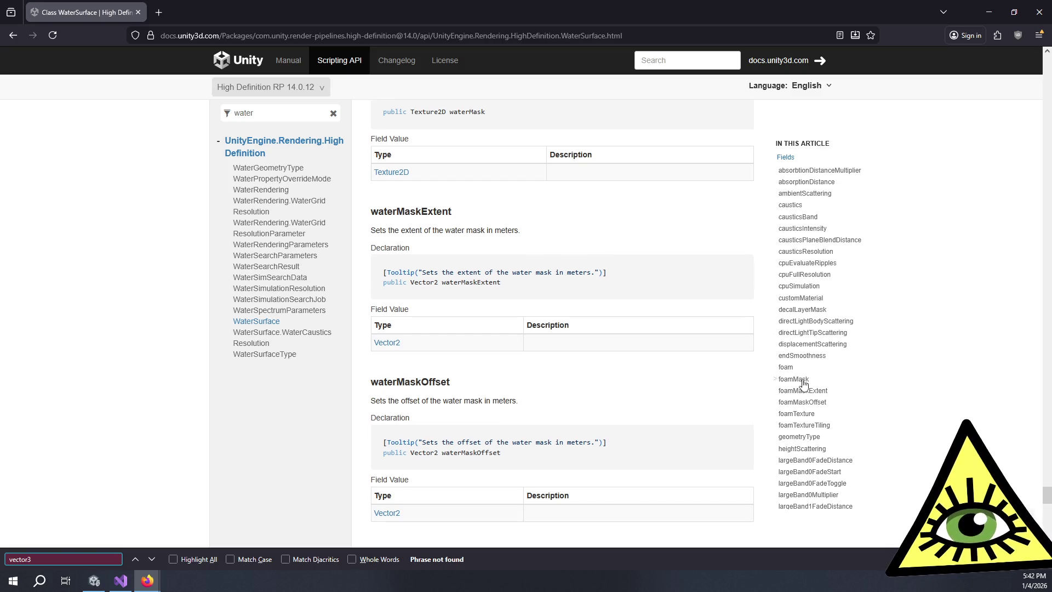
scroll(809, 412, down, 2)
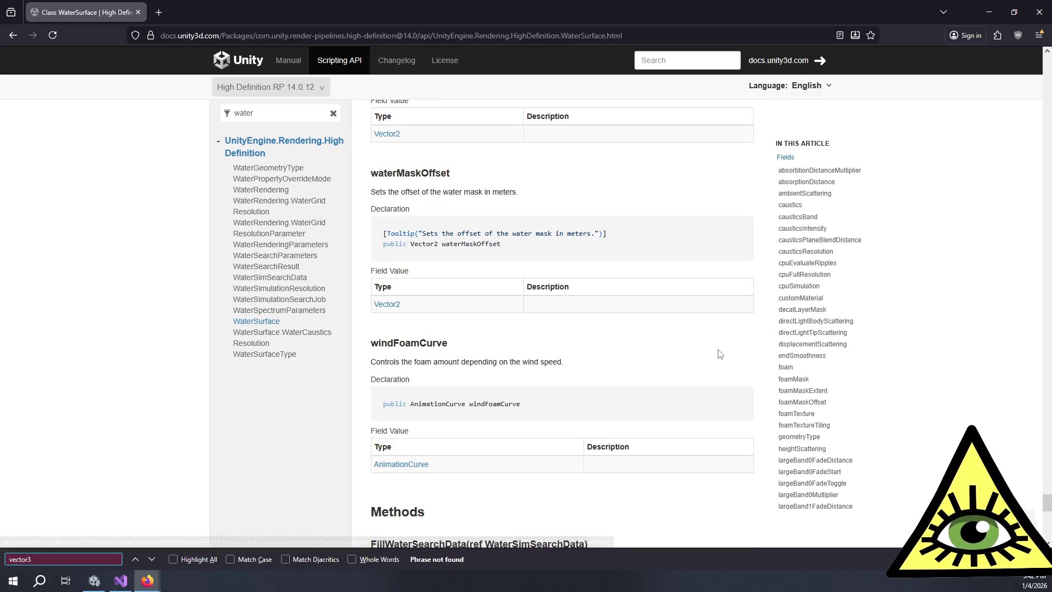
- Search for 'wave' and step through its five matches back to the first
key(BackSpace)
key(BackSpace)
key(BackSpace)
text(wave)
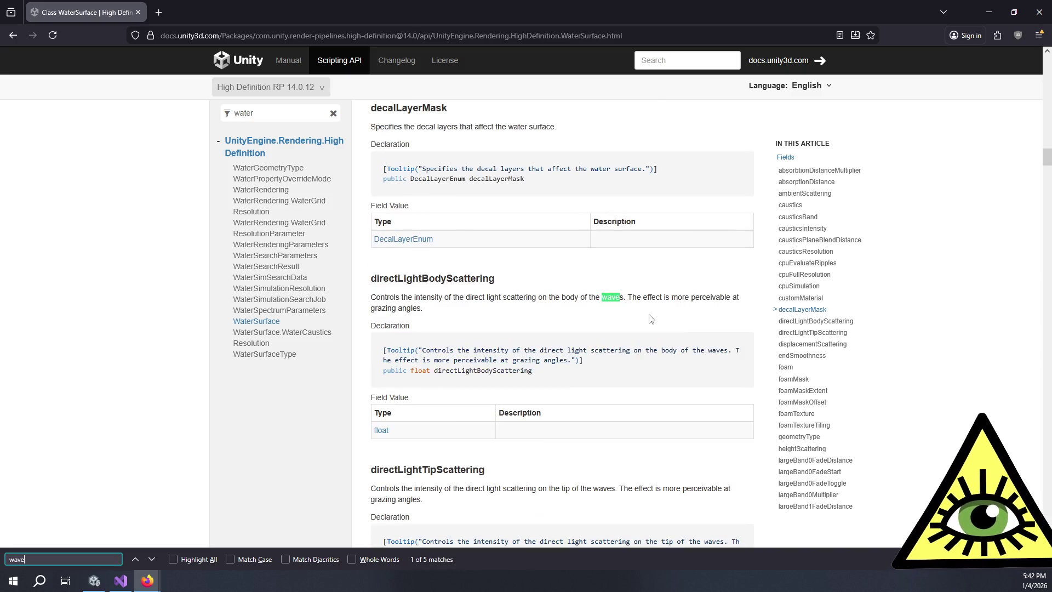
key(Return)
key(Return)
key(Return)
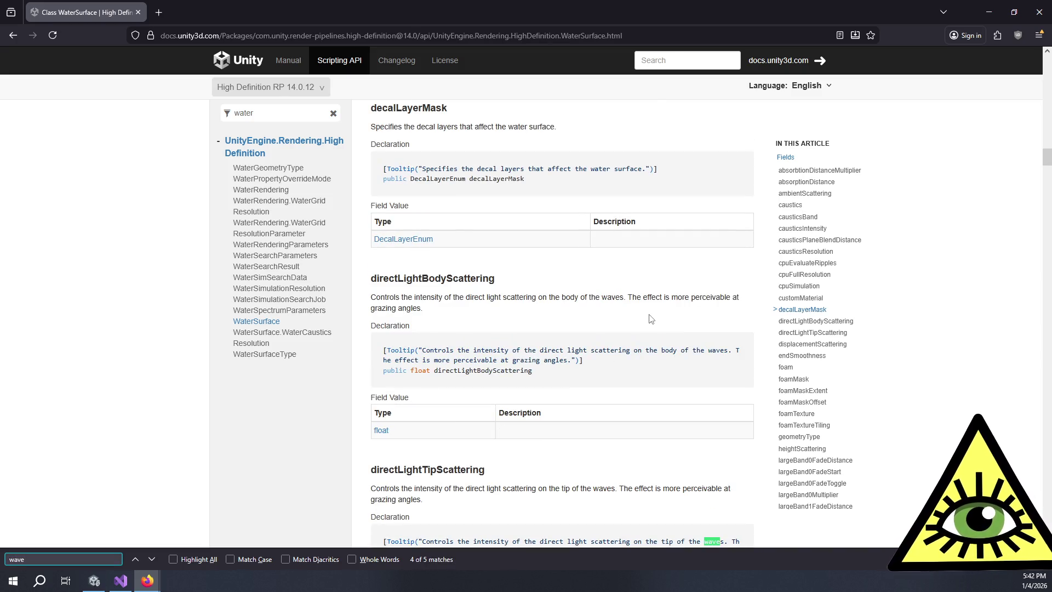
key(Return)
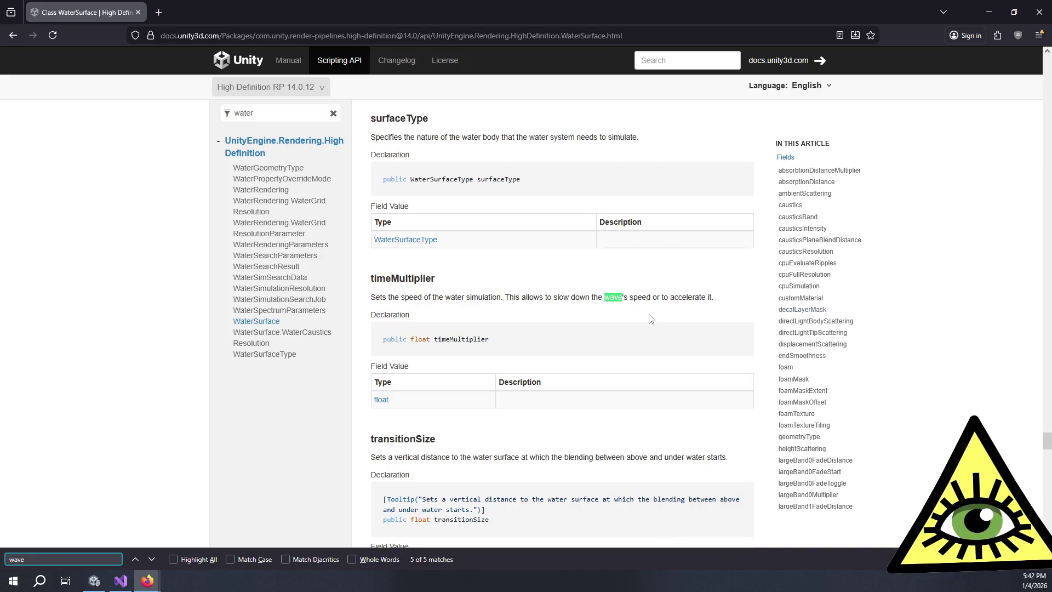
key(Return)
key(Return)
key(Return)
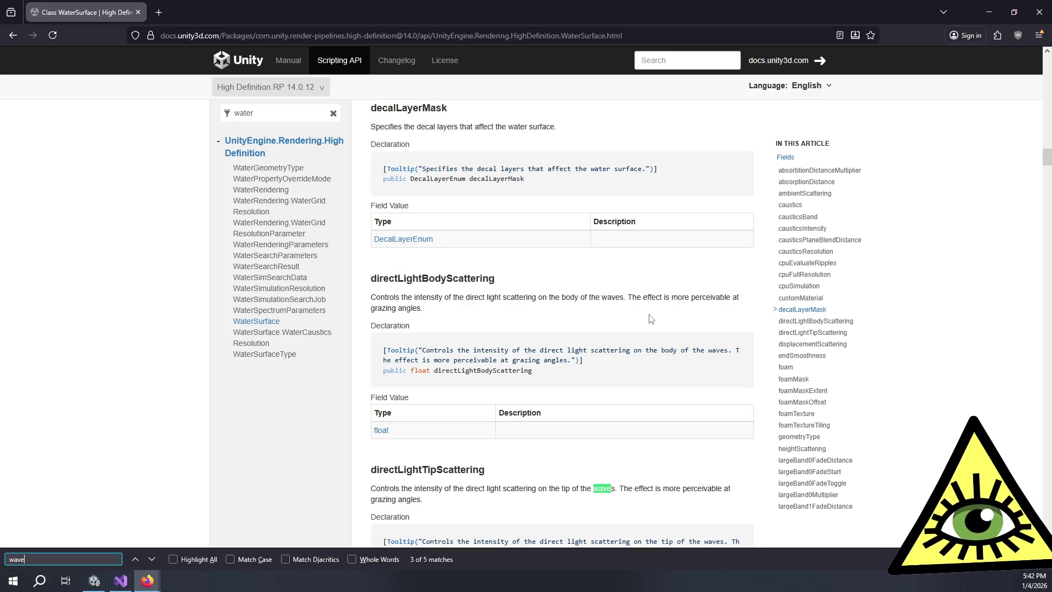
key(Return)
key(Return)
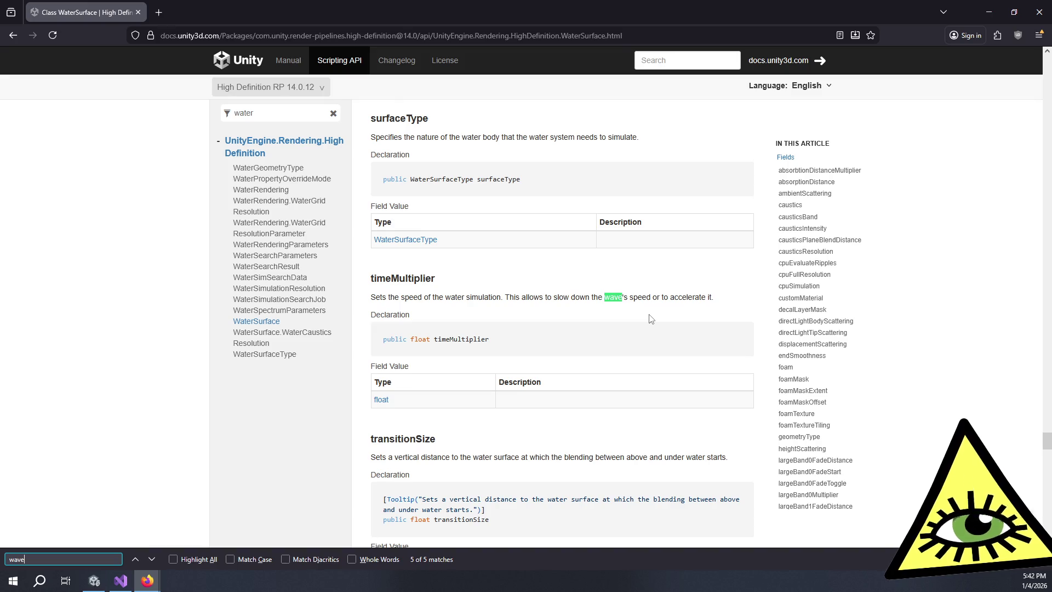
key(Return)
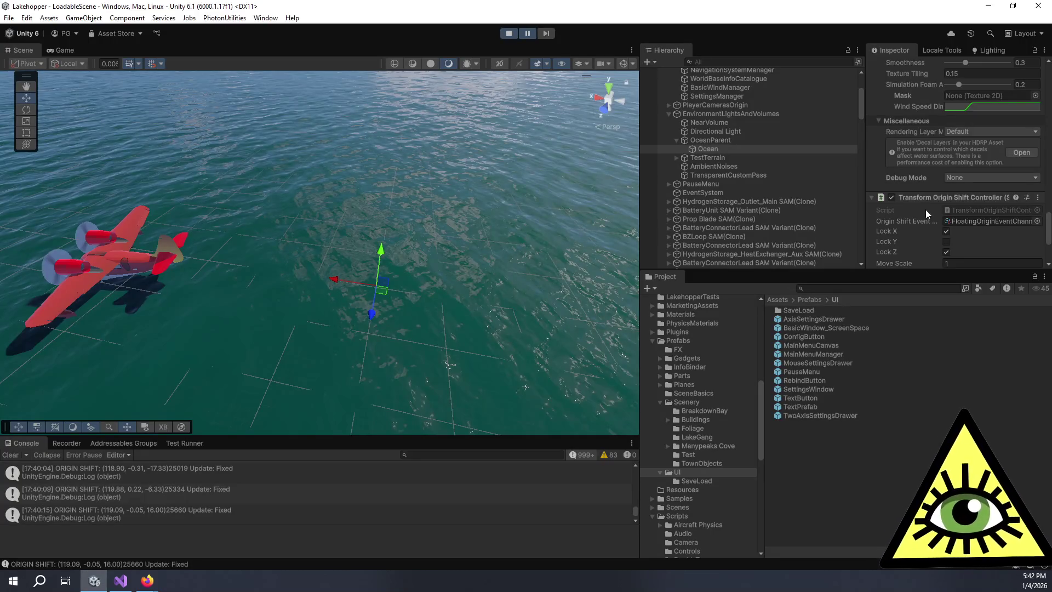
- Toggle Lock X on the Origin Shift Controller, unpause play, and view the cockpit in the Game view
click(947, 232)
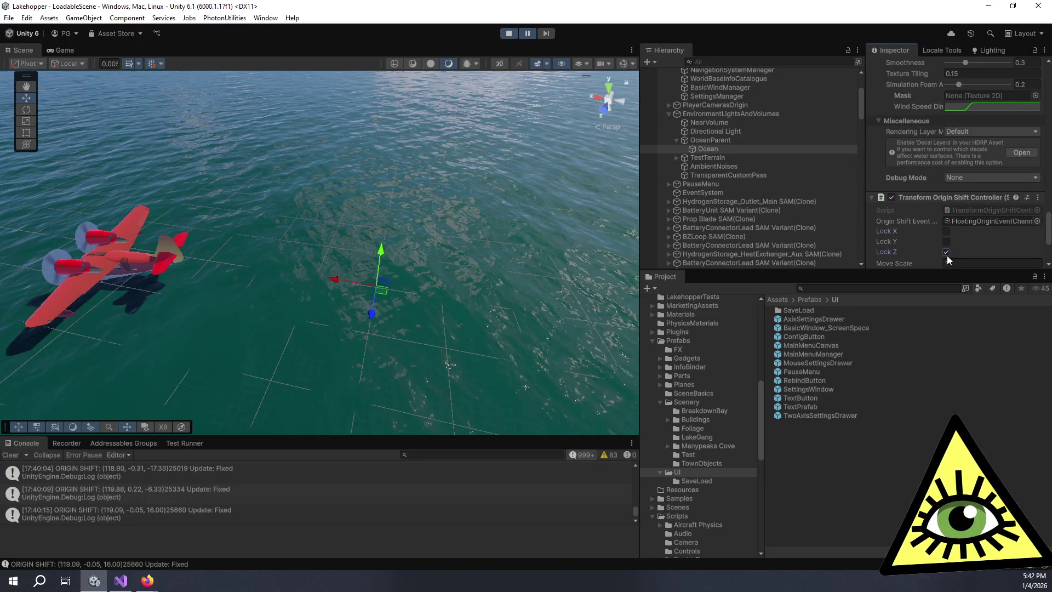
click(528, 35)
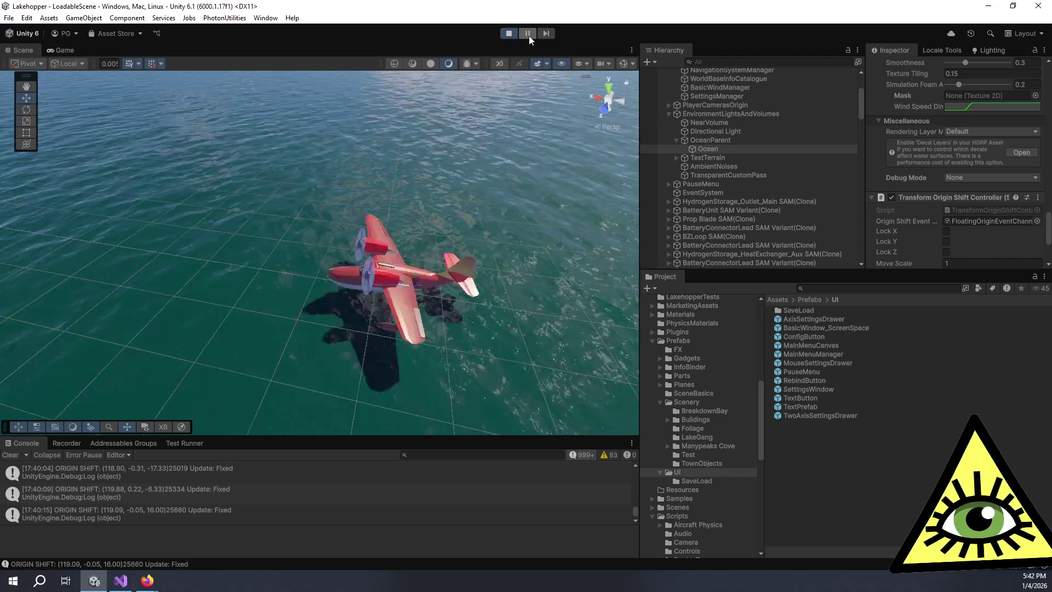
click(61, 53)
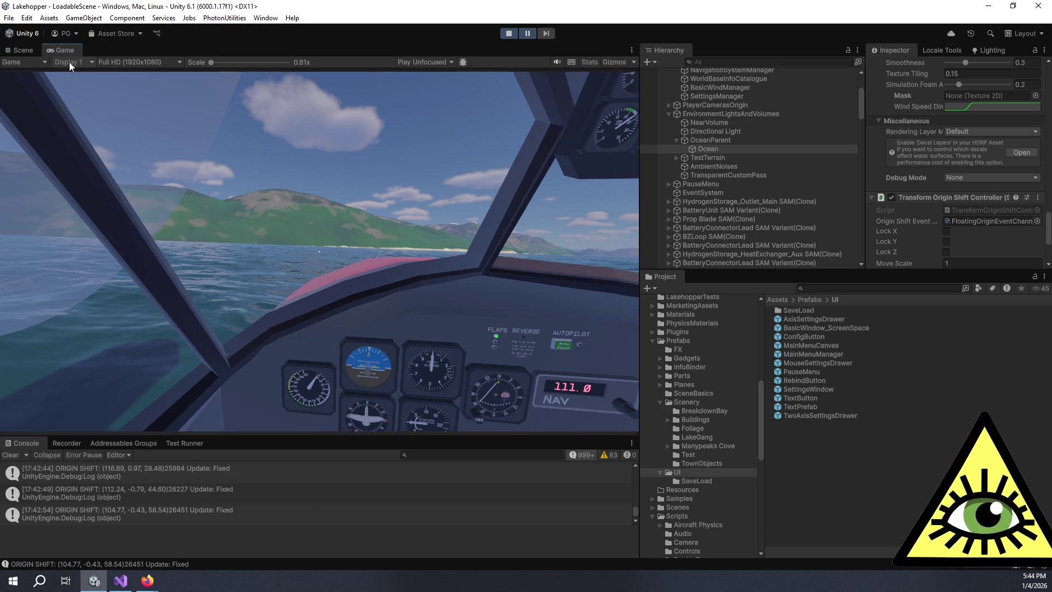
- Return to the WaterSurface documentation in Firefox and scroll further down the page
key(alt+Tab)
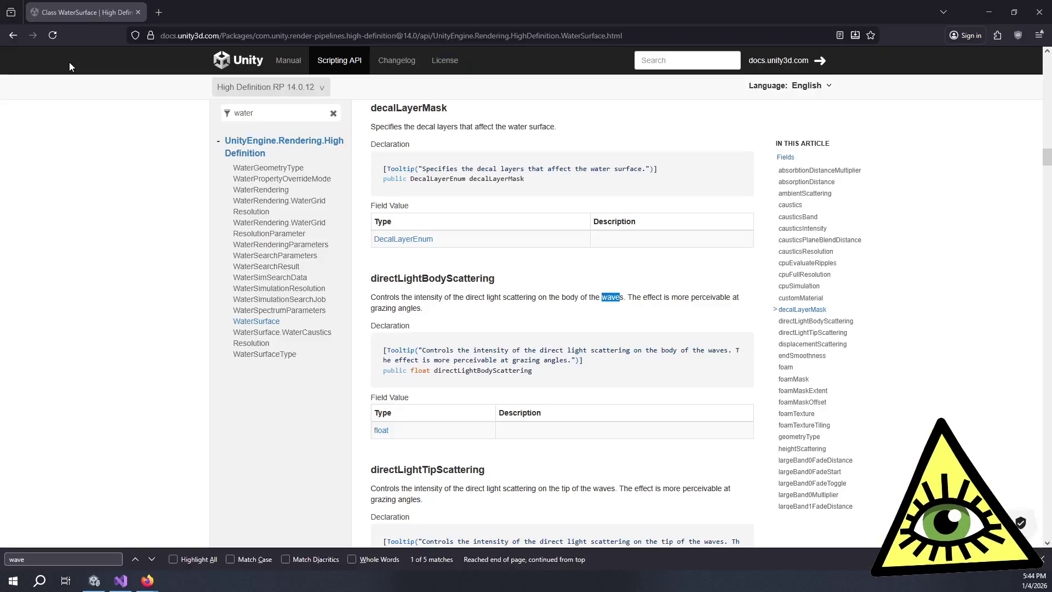
scroll(838, 286, down, 6)
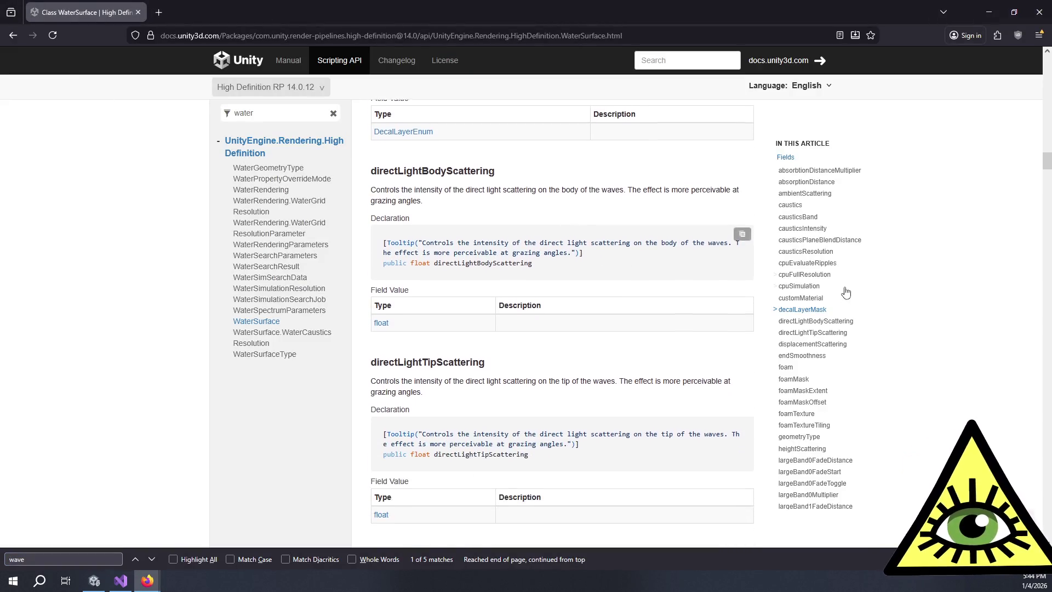
scroll(821, 414, down, 20)
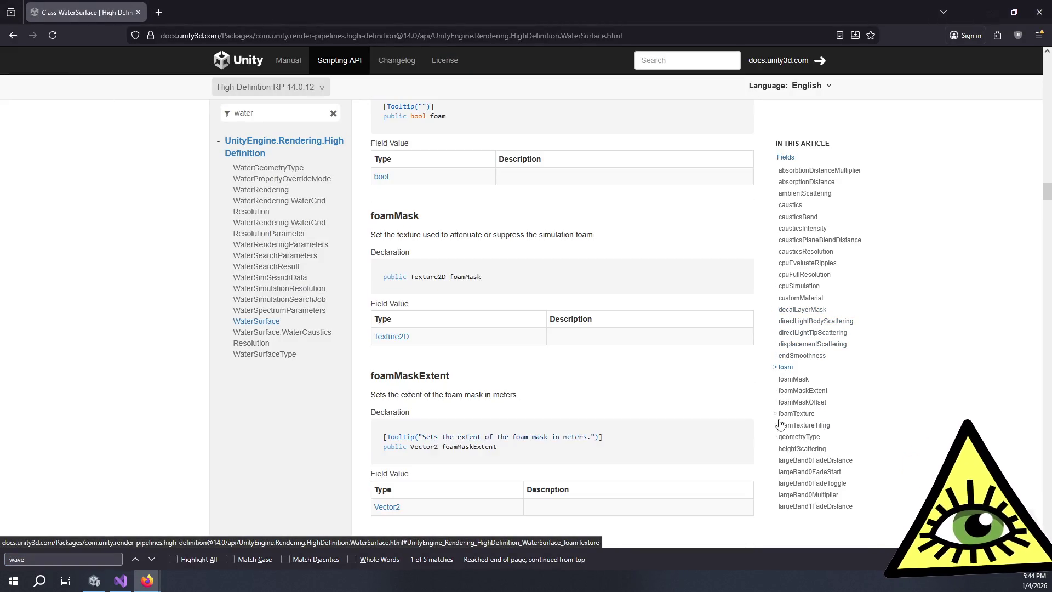
scroll(630, 391, down, 20)
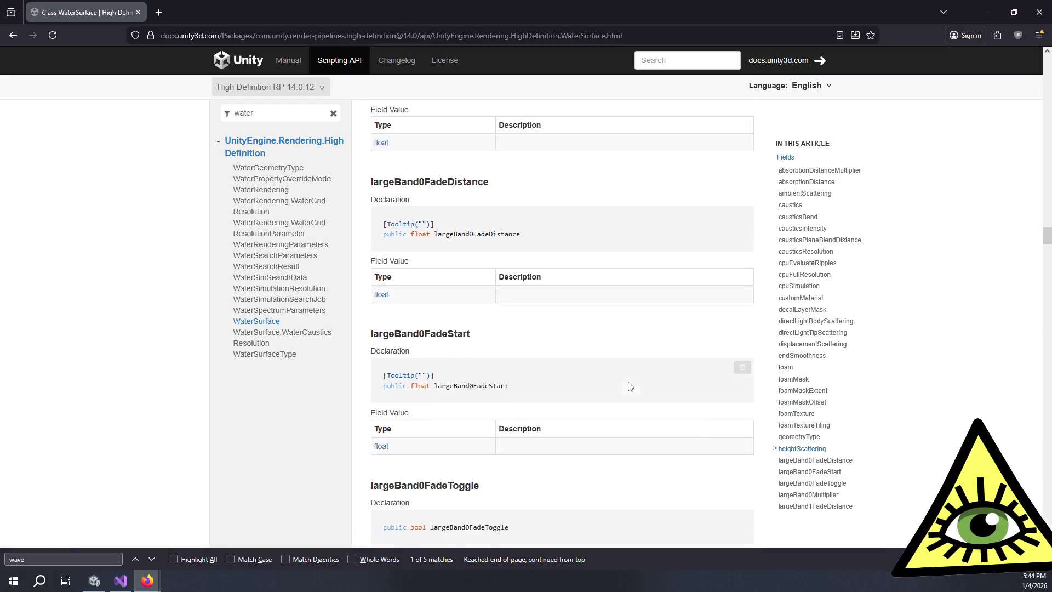
scroll(633, 389, down, 20)
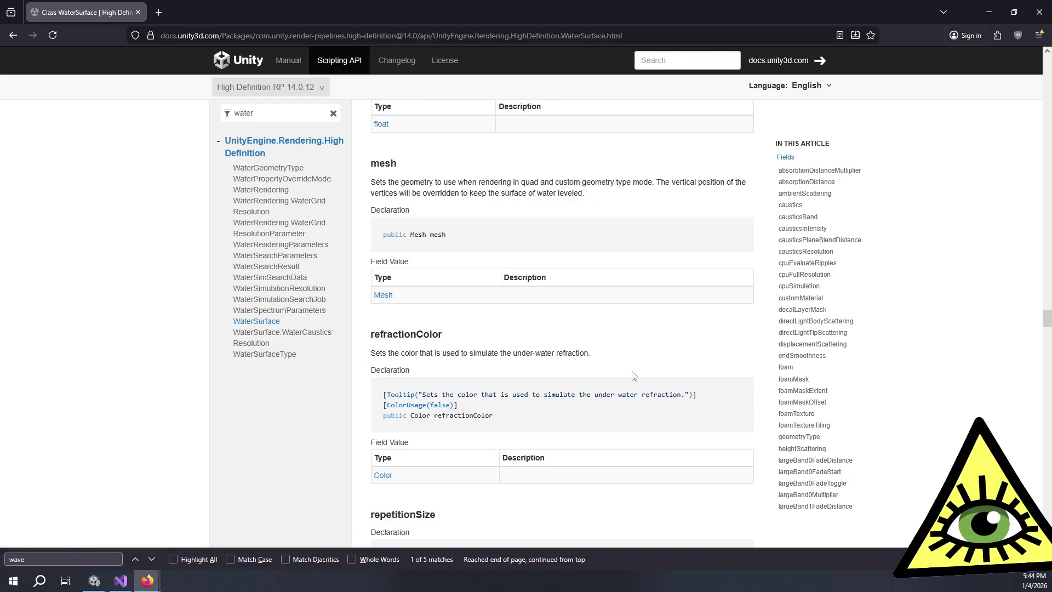
- Search the page for 'wave' and cycle through all matches back to directLightBodyScattering
key(ctrl+f)
text(wave)
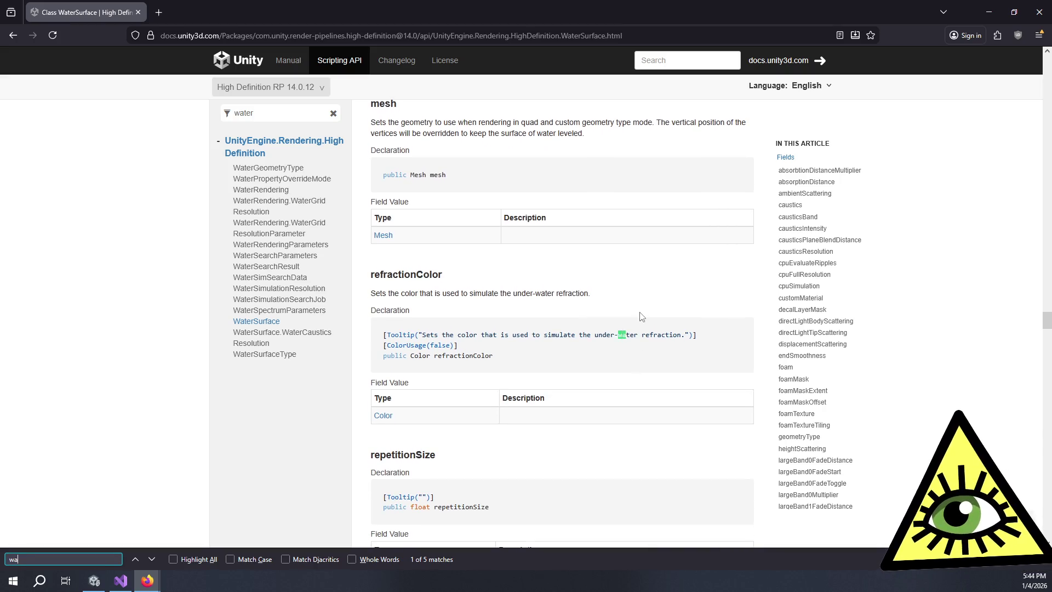
key(Return)
key(Return)
key(Return)
key(Return)
key(Return)
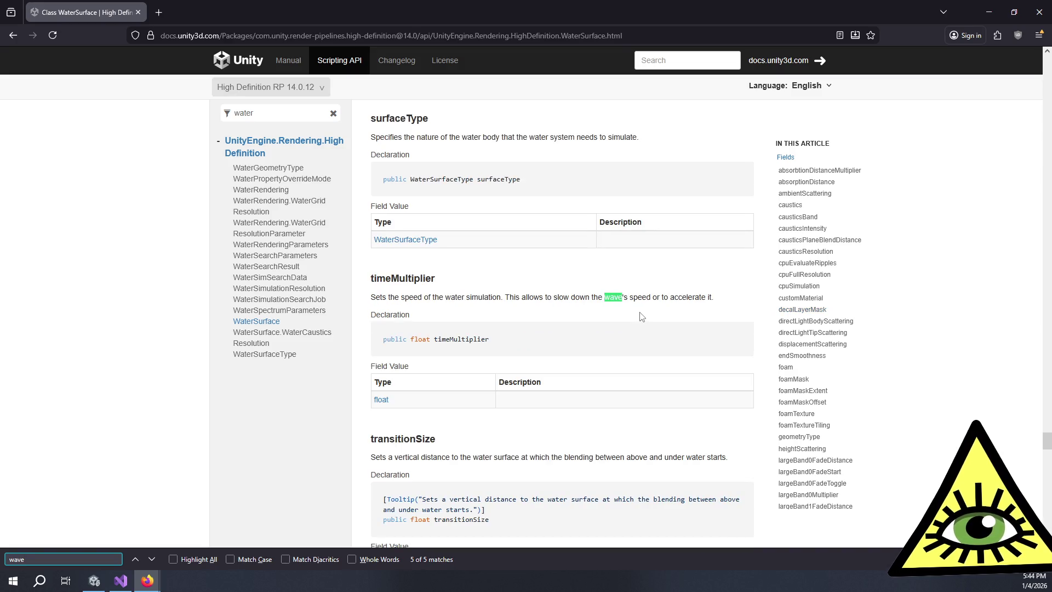
key(Return)
key(Return)
key(Return)
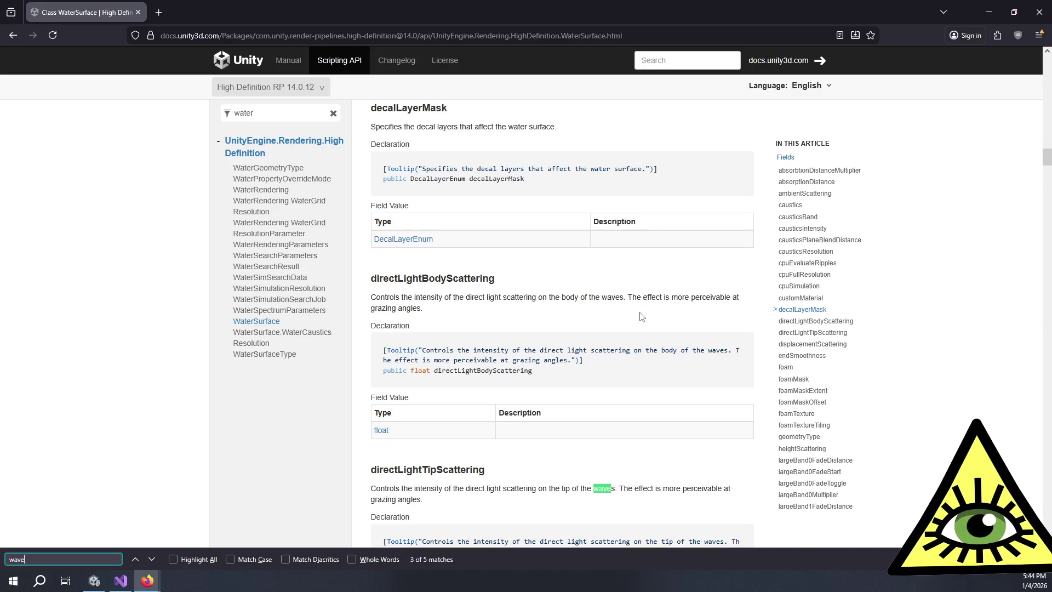
key(Return)
key(Return)
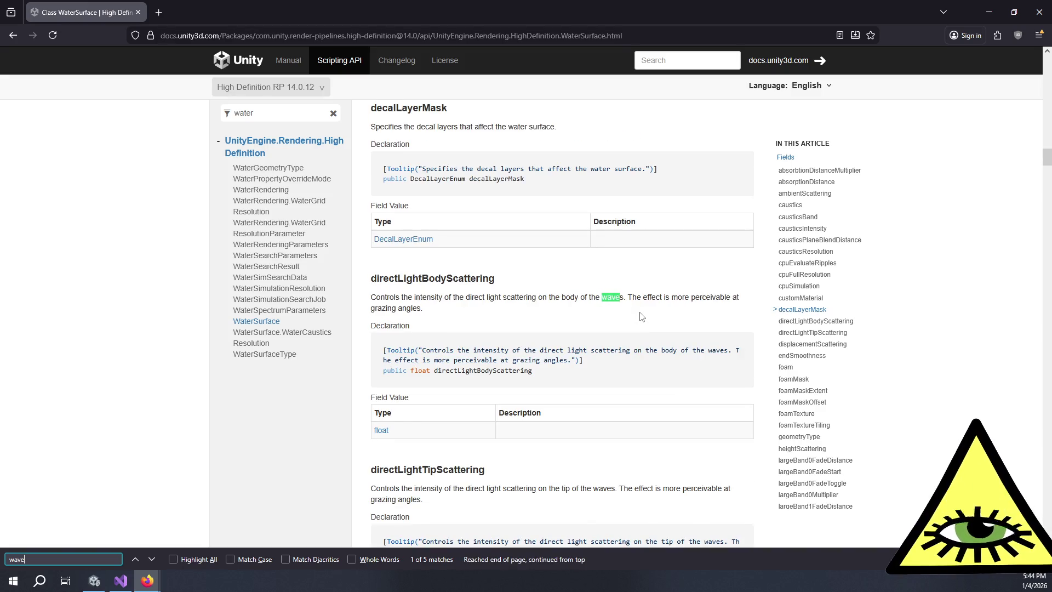
key(Return)
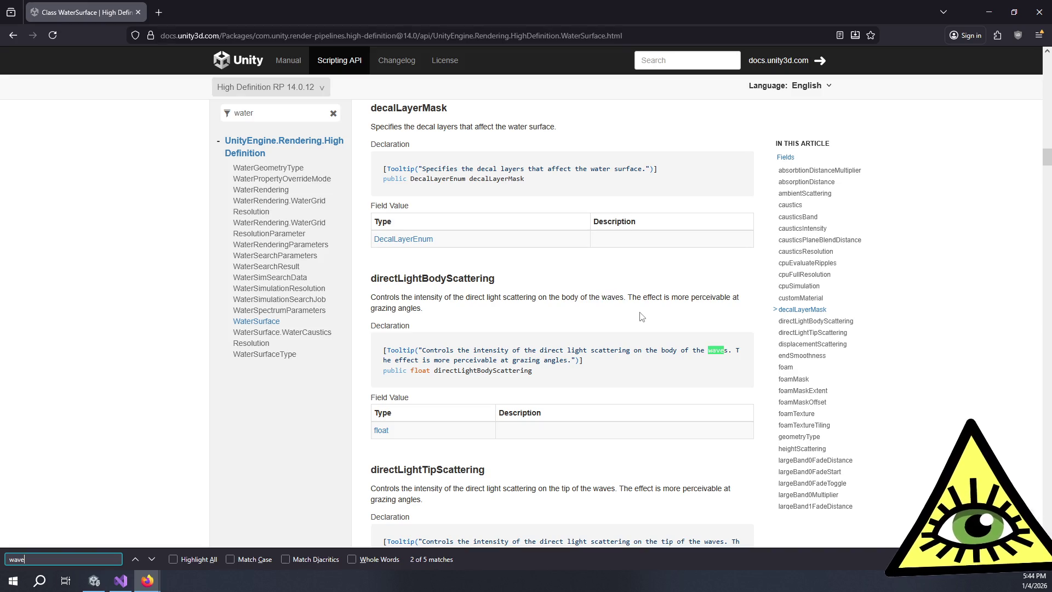
key(Return)
key(Return)
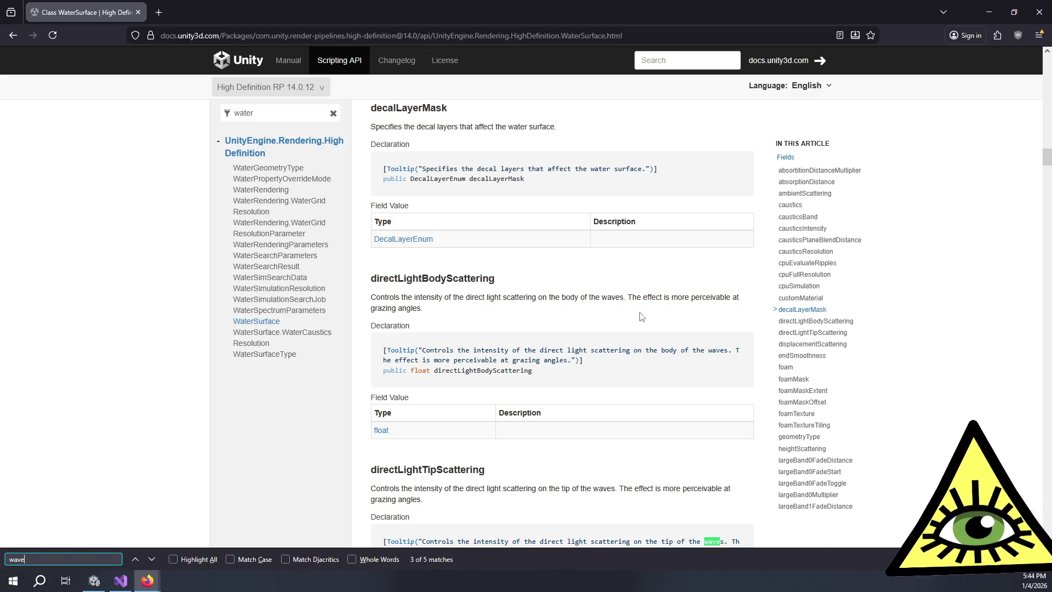
key(Return)
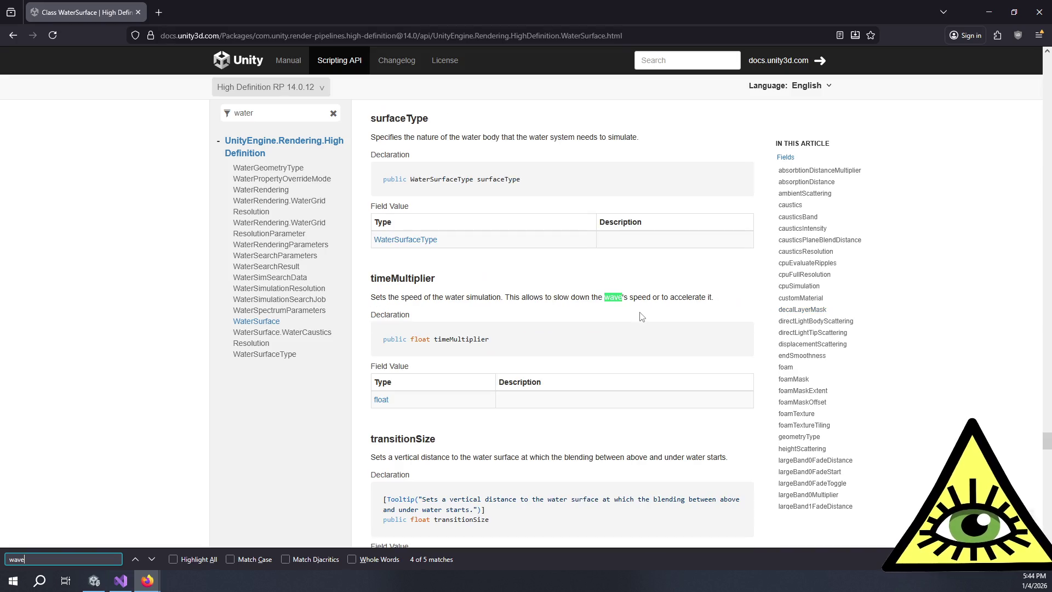
key(Return)
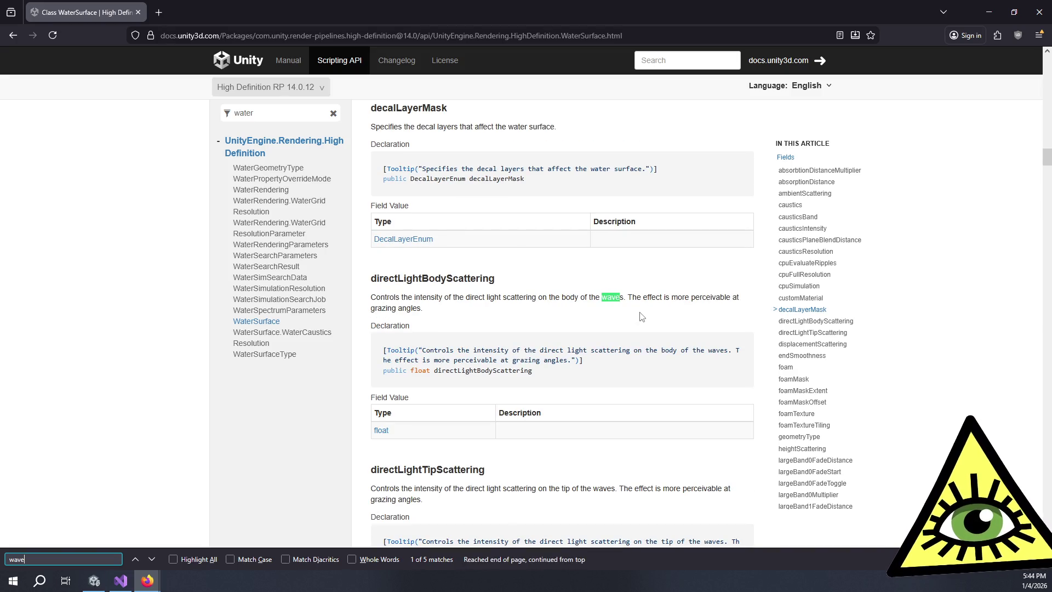
key(Return)
key(Return)
key(Return)
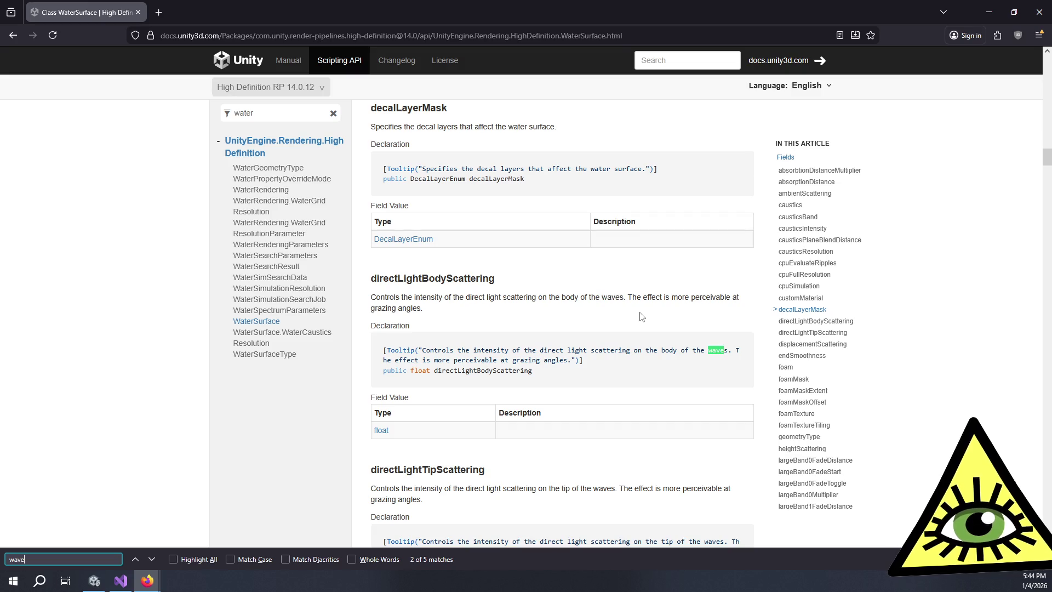
key(Return)
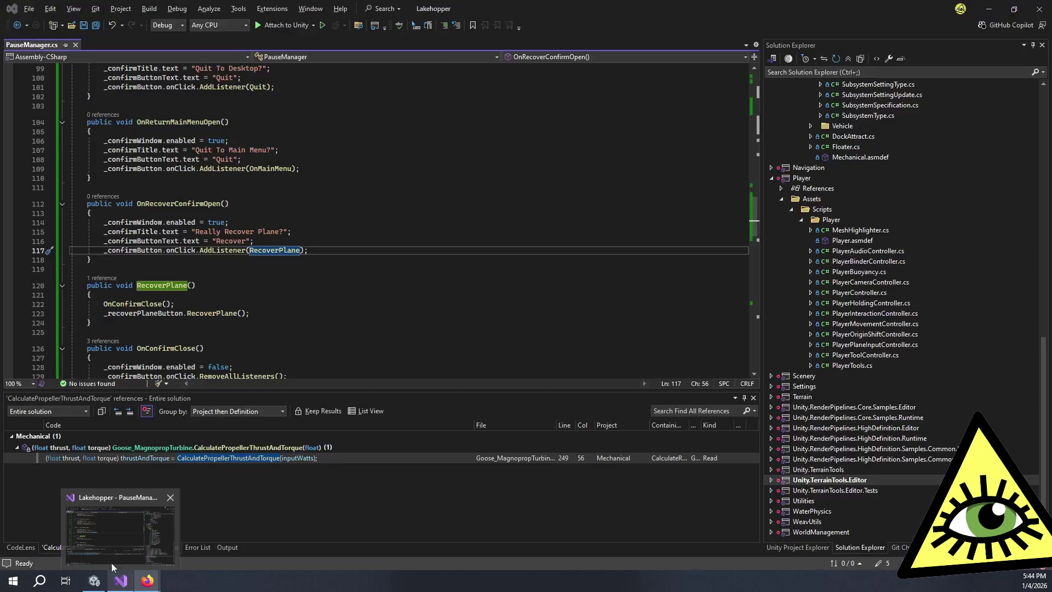
- Bring the Unity editor forward and switch the Ocean's Inspector to Debug mode
mouse_move(95, 584)
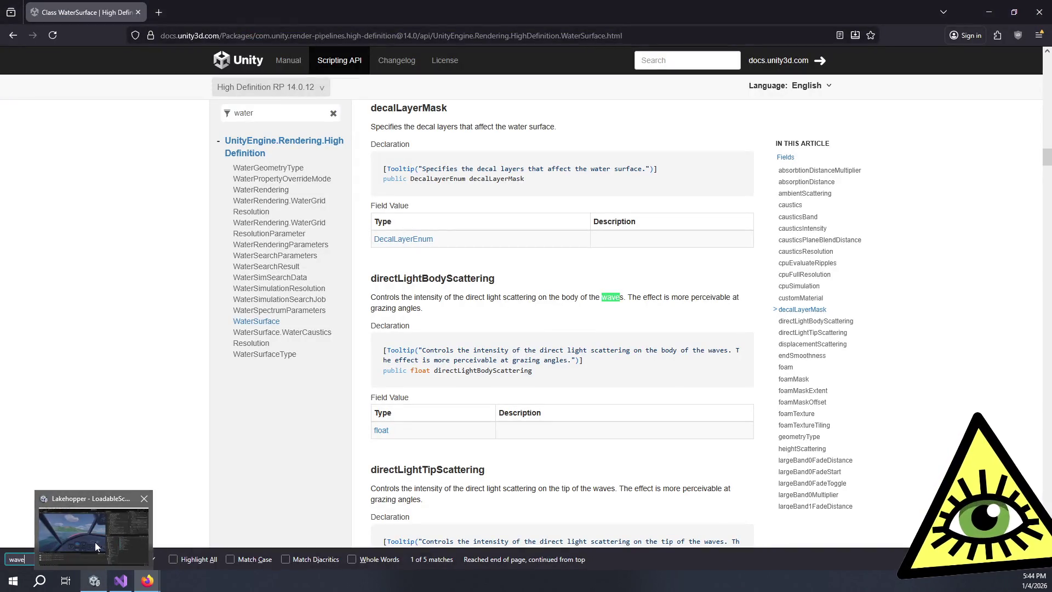
click(95, 543)
scroll(876, 193, down, 3)
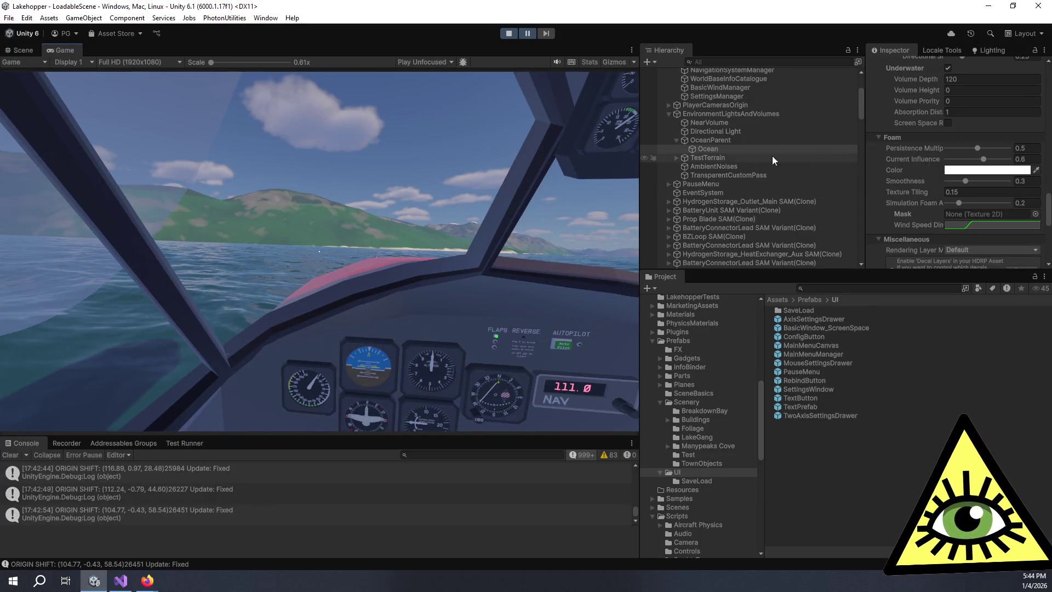
scroll(932, 194, up, 10)
scroll(945, 197, up, 10)
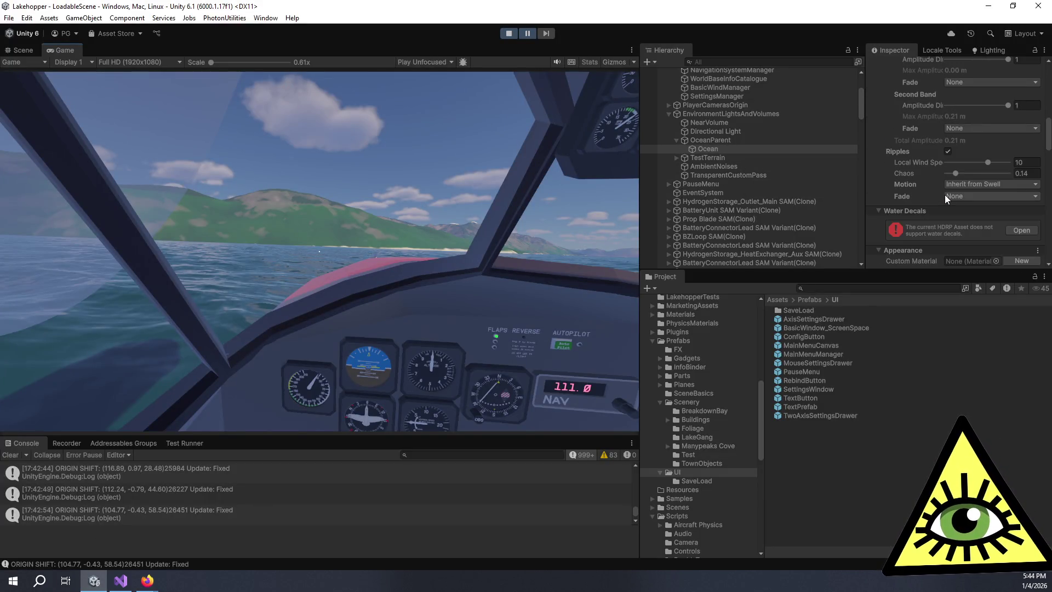
click(1044, 50)
click(974, 102)
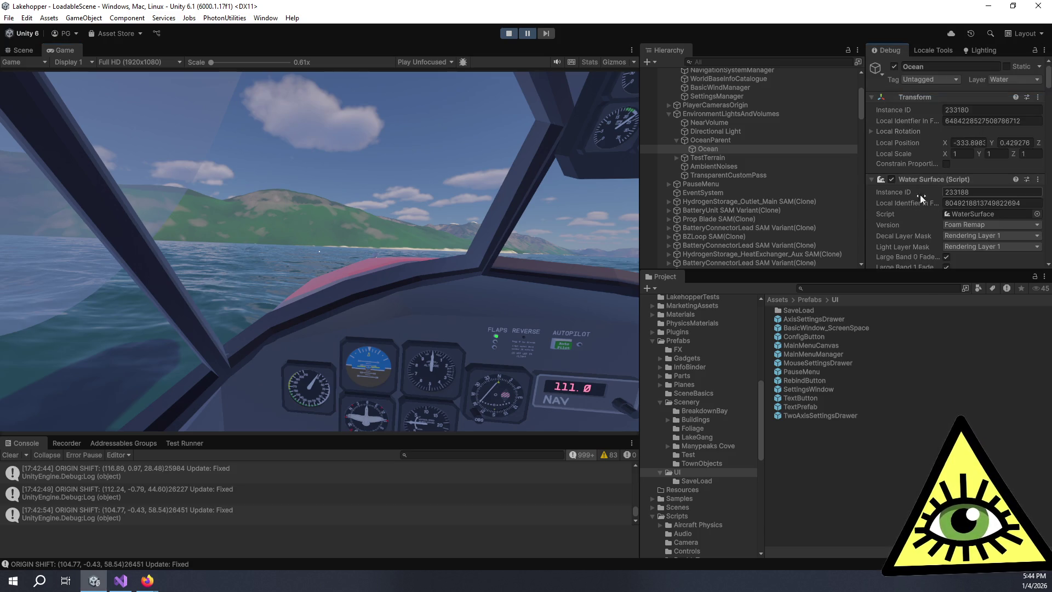
- Narrow the Game view and scroll the Water Surface debug fields down to the foam settings
scroll(908, 206, down, 1)
scroll(922, 192, down, 6)
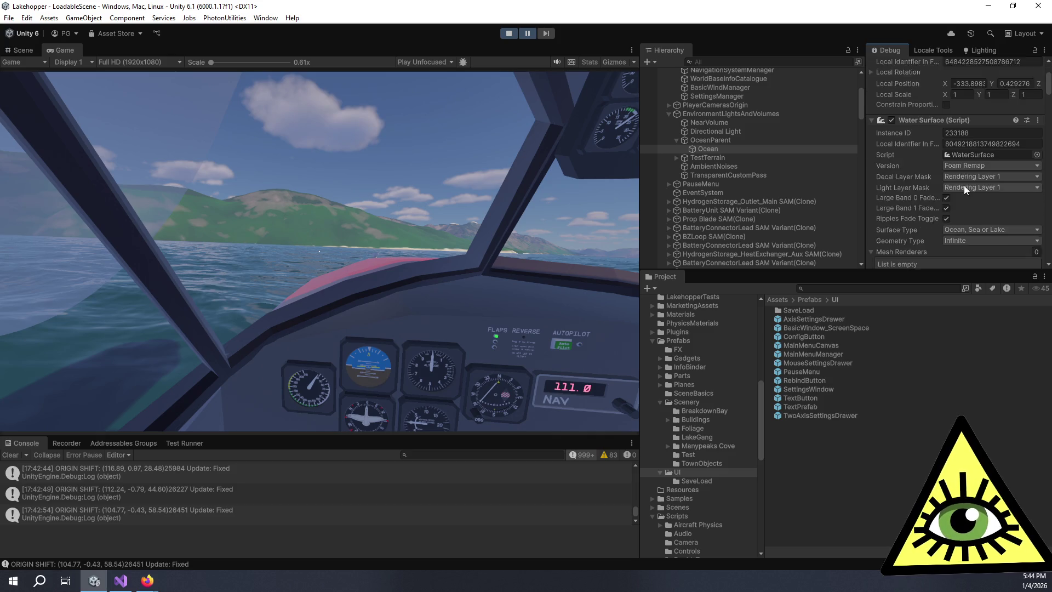
scroll(915, 210, down, 1)
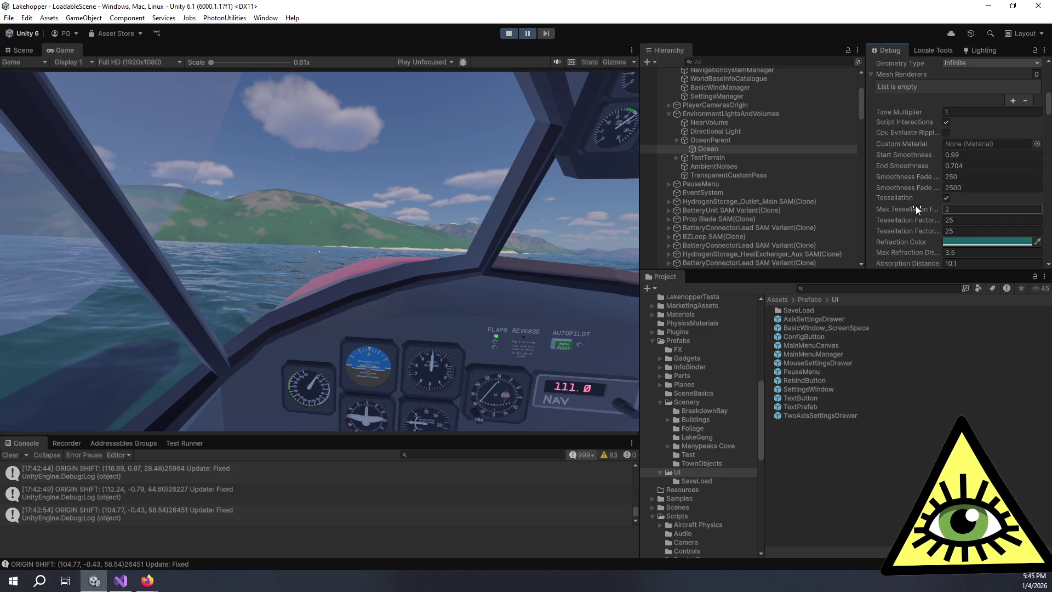
drag(639, 206, 403, 204)
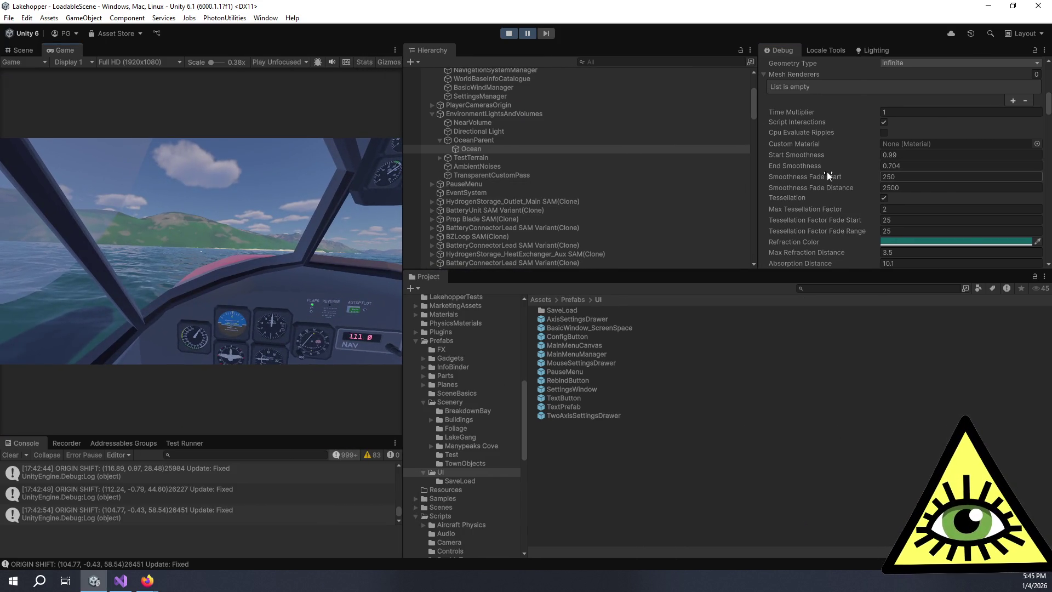
scroll(843, 163, down, 5)
scroll(843, 168, down, 6)
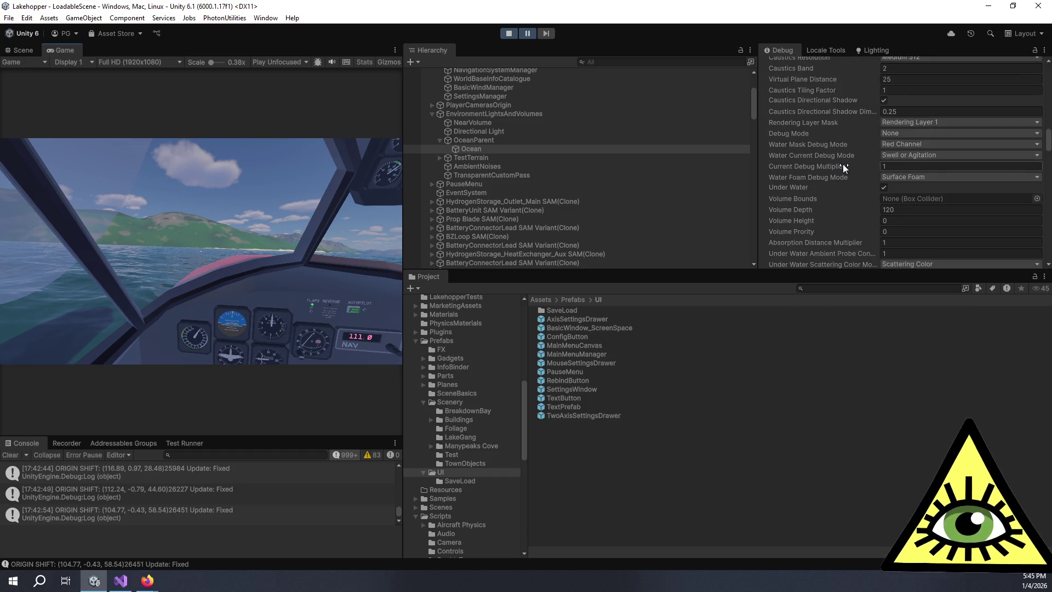
scroll(843, 167, down, 1)
scroll(843, 165, down, 10)
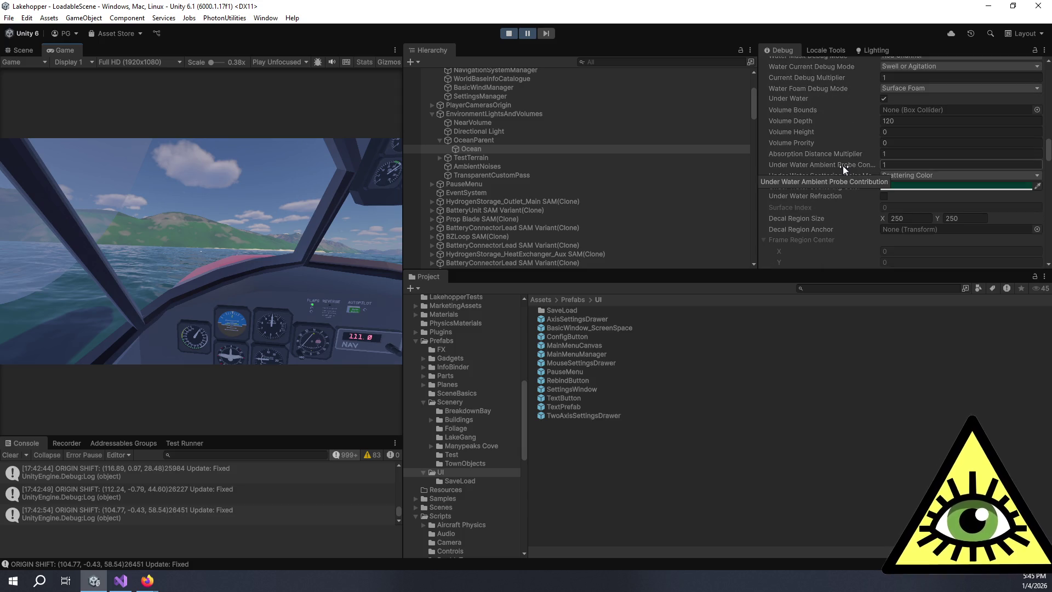
scroll(836, 180, up, 1)
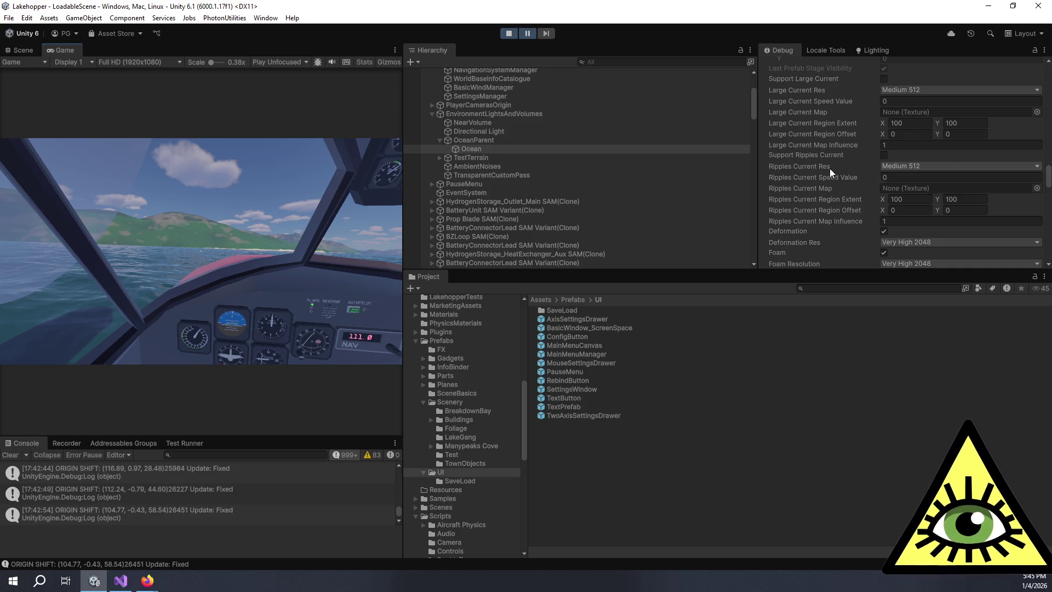
scroll(821, 140, down, 5)
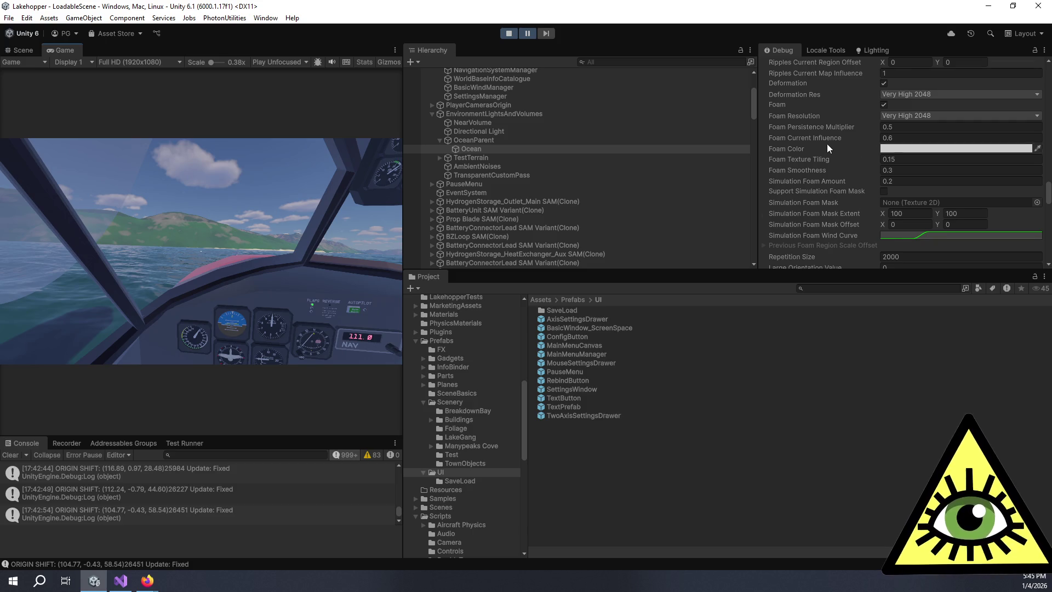
scroll(827, 143, down, 5)
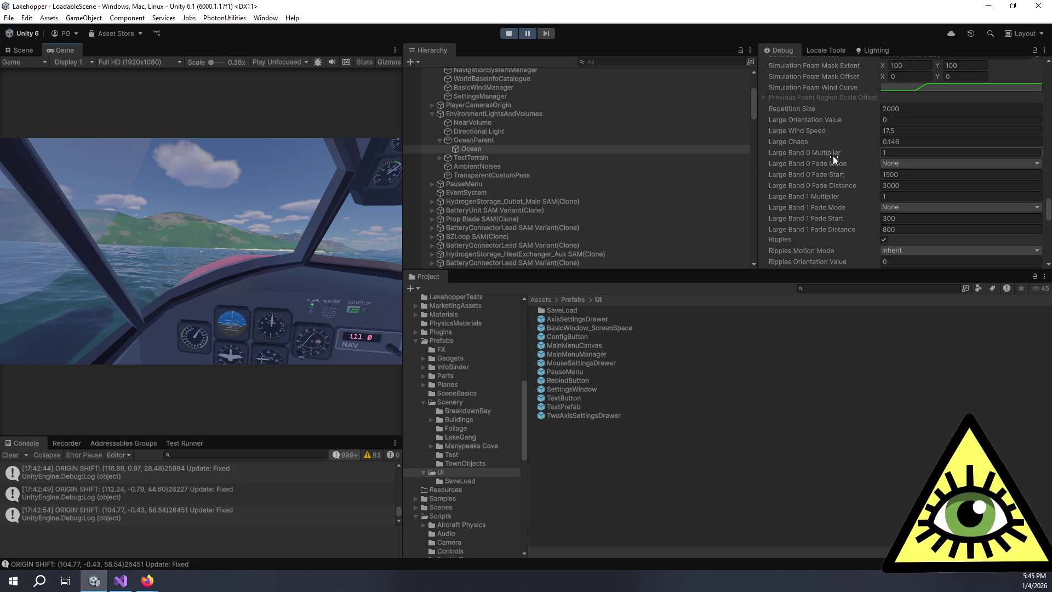
- Back on the WaterSurface page, find 'band' and step through matches to largeBand1FadeToggle
key(alt+Tab)
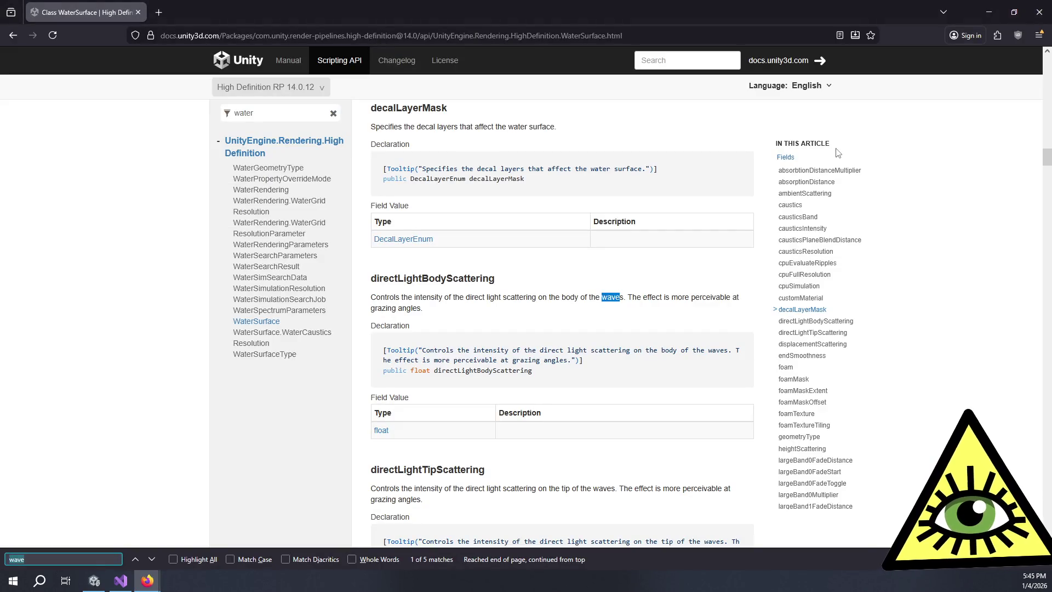
text(band)
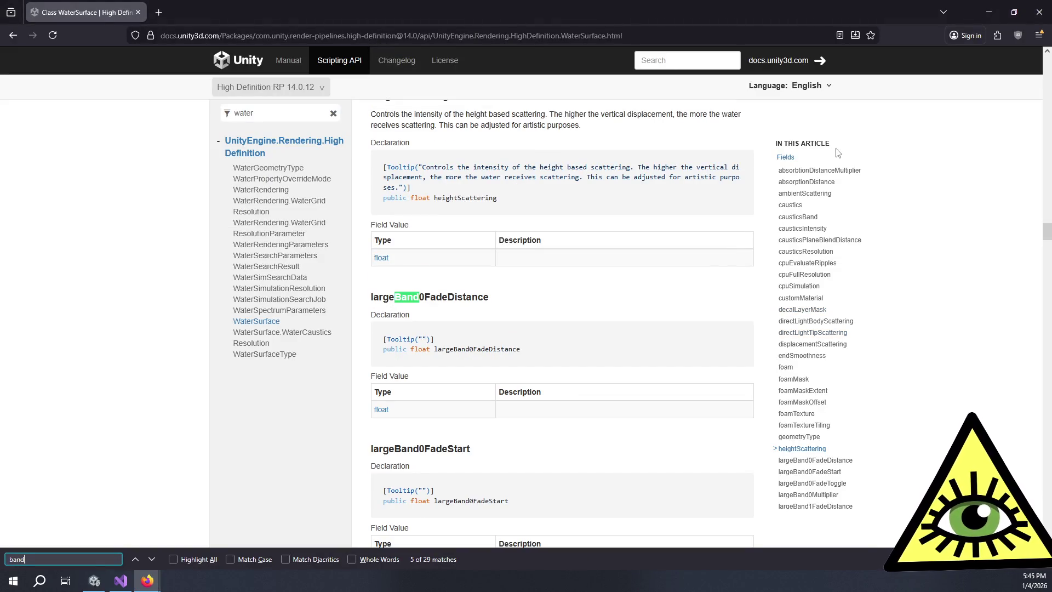
key(Return)
key(Return)
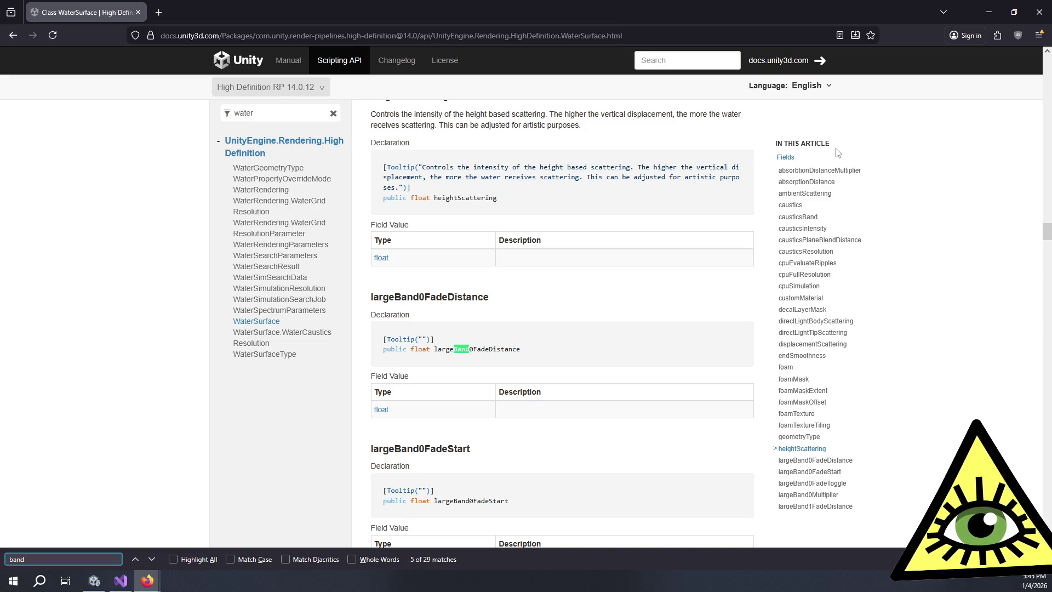
key(Return)
key(Return)
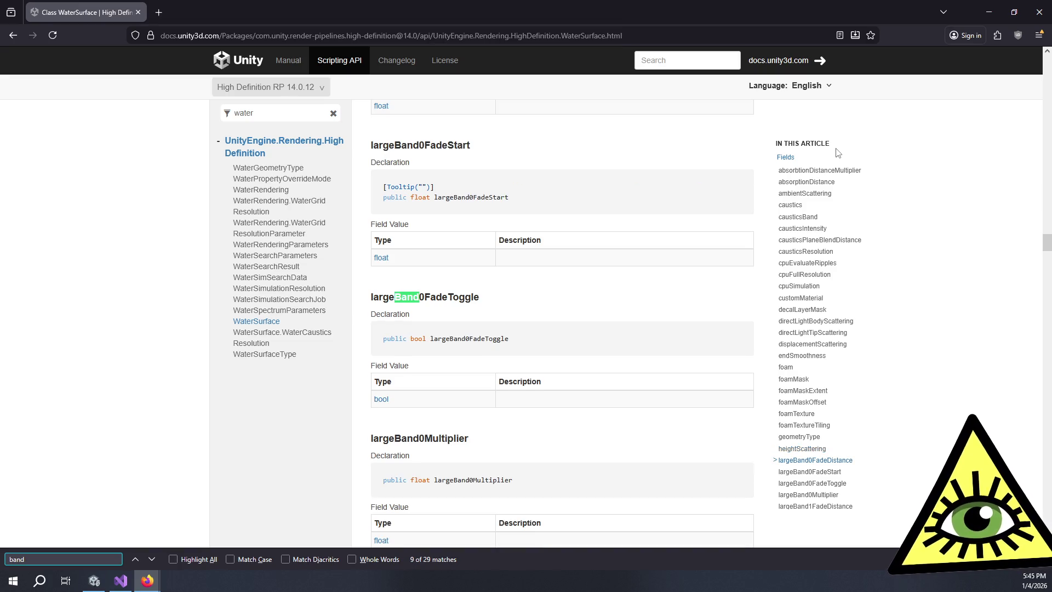
key(Return)
key(Return)
key(Return)
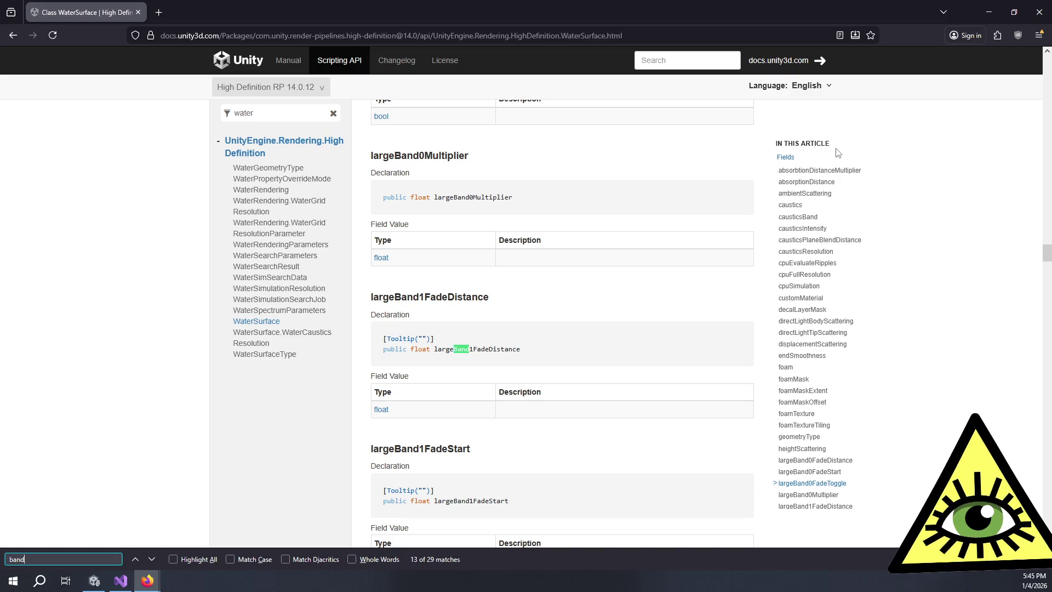
key(Return)
key(Return)
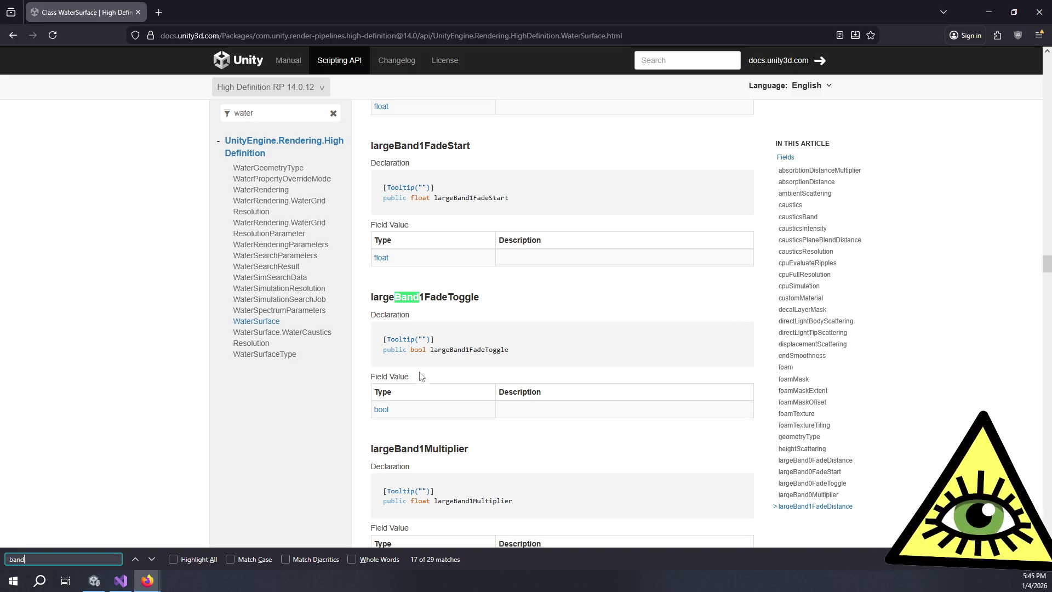
- Scroll the page further, then bring Visual Studio to the front
scroll(453, 344, down, 8)
scroll(453, 344, down, 3)
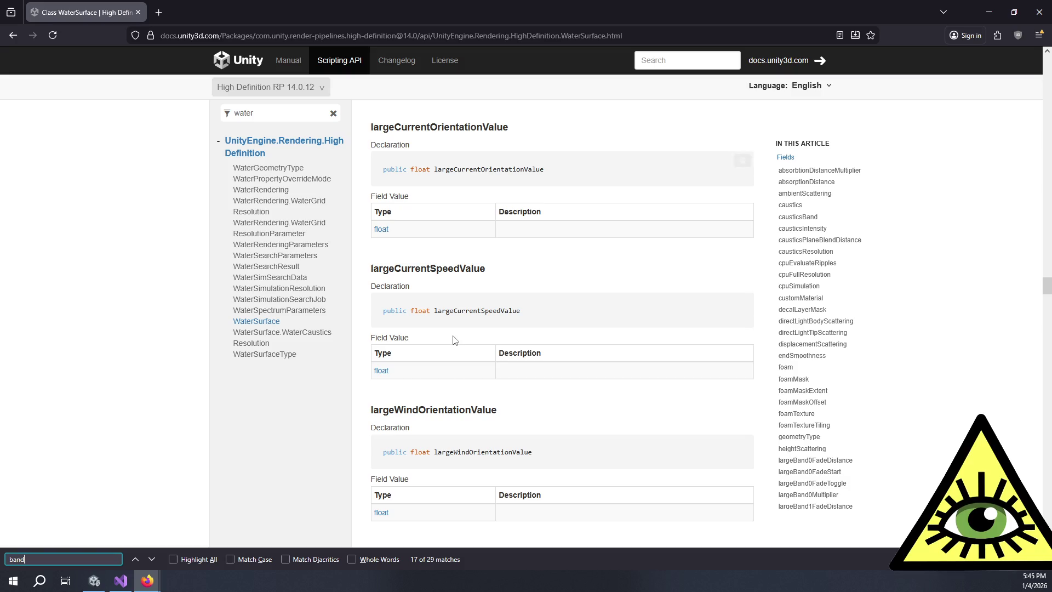
click(120, 580)
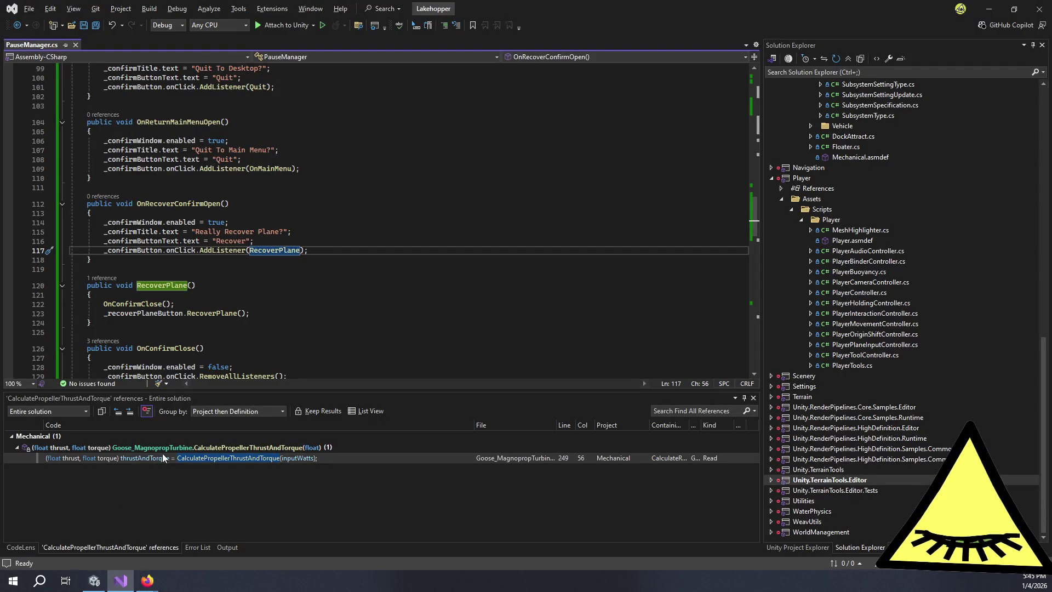
- Bring Unity back and scroll the Ocean's debug fields up to Surface Type 'Ocean, Sea or Lake' and Geometry Type Infinite
click(94, 581)
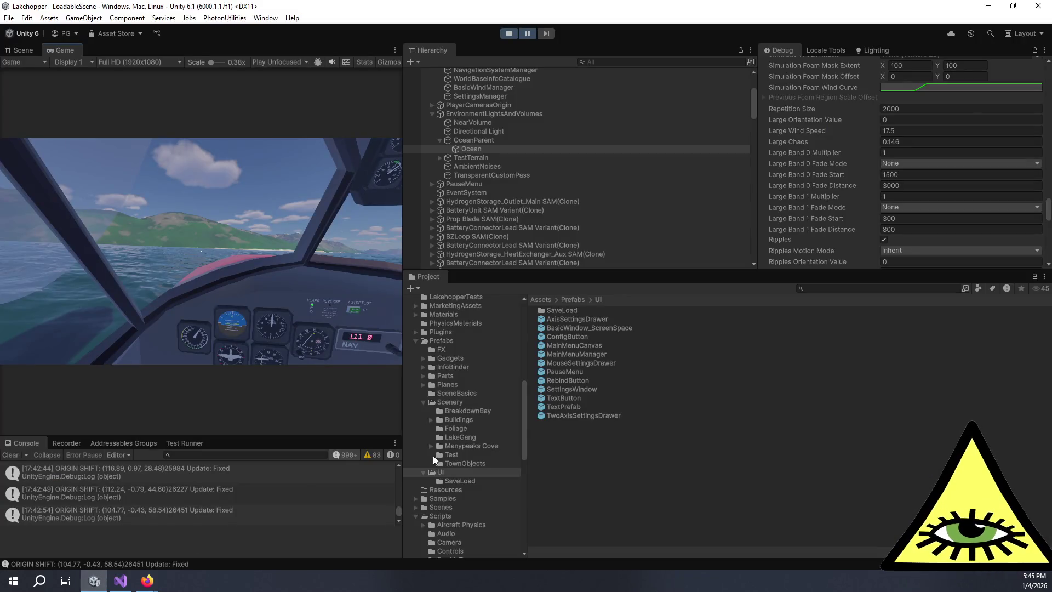
scroll(868, 239, up, 2)
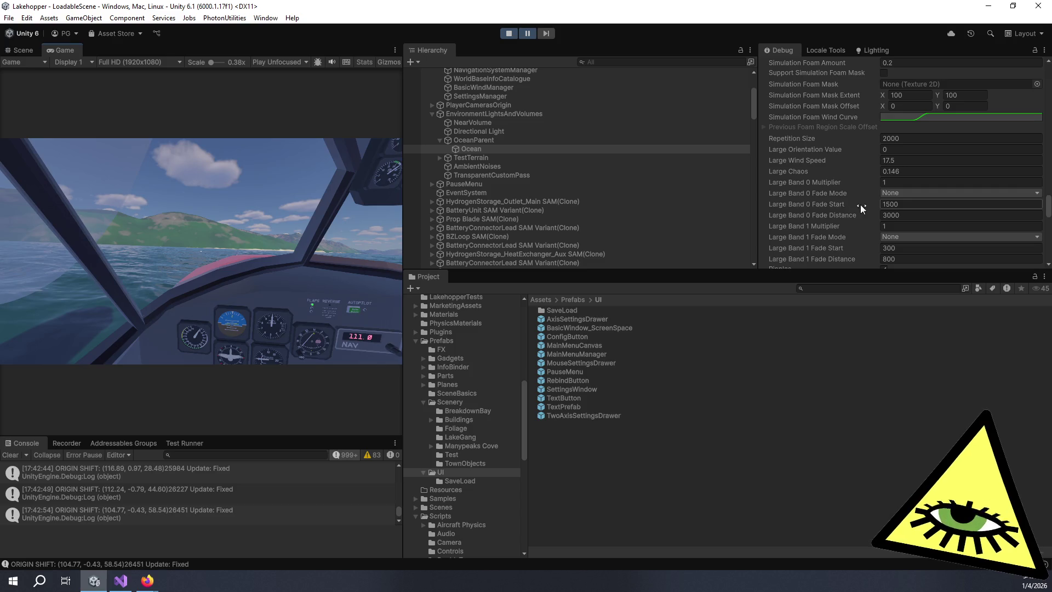
scroll(877, 194, up, 2)
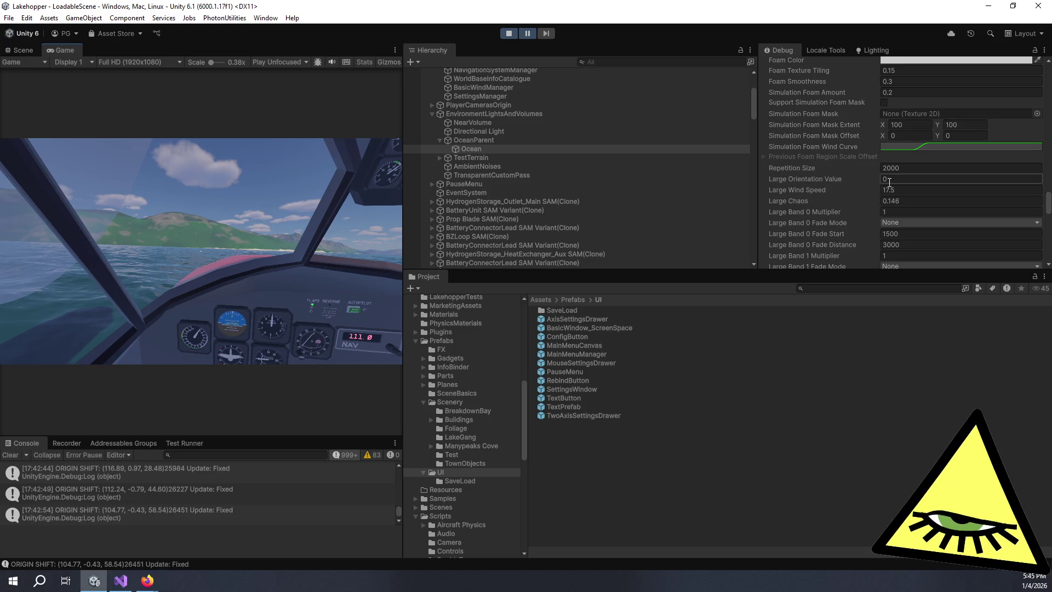
scroll(863, 182, up, 4)
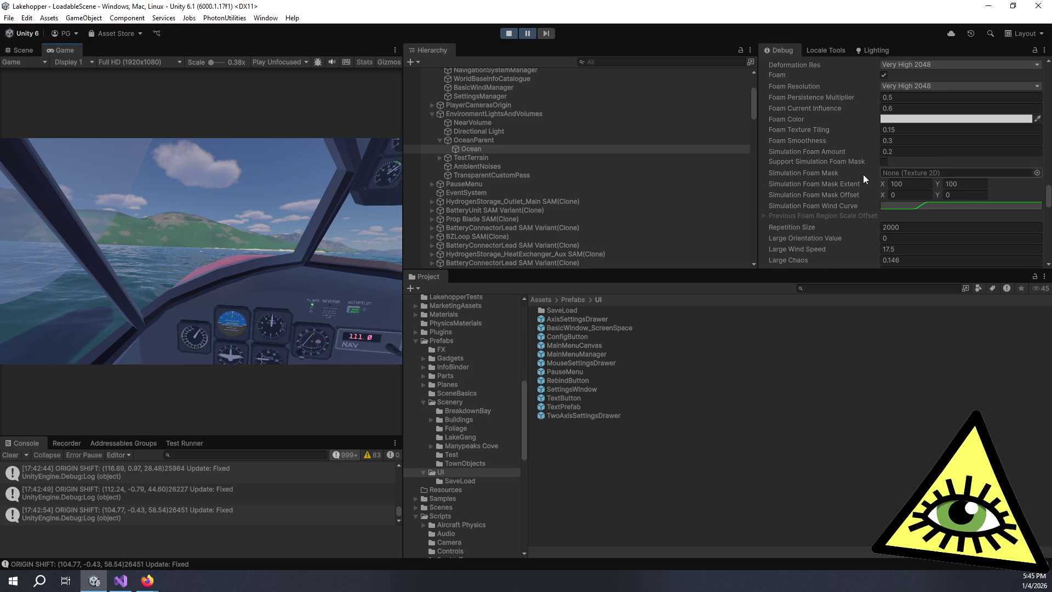
scroll(876, 160, up, 15)
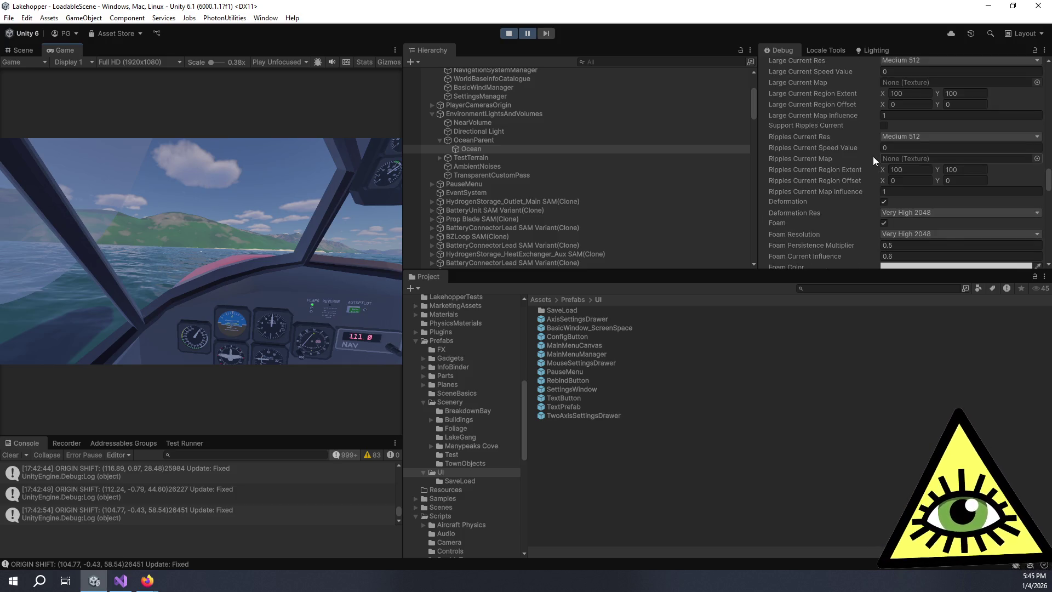
scroll(876, 159, up, 12)
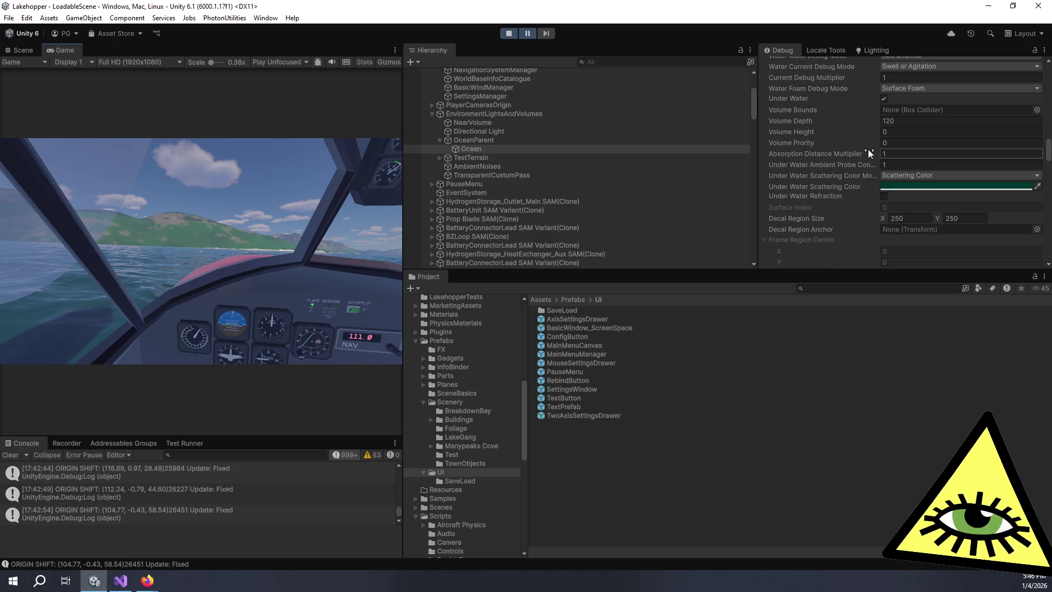
scroll(876, 189, up, 8)
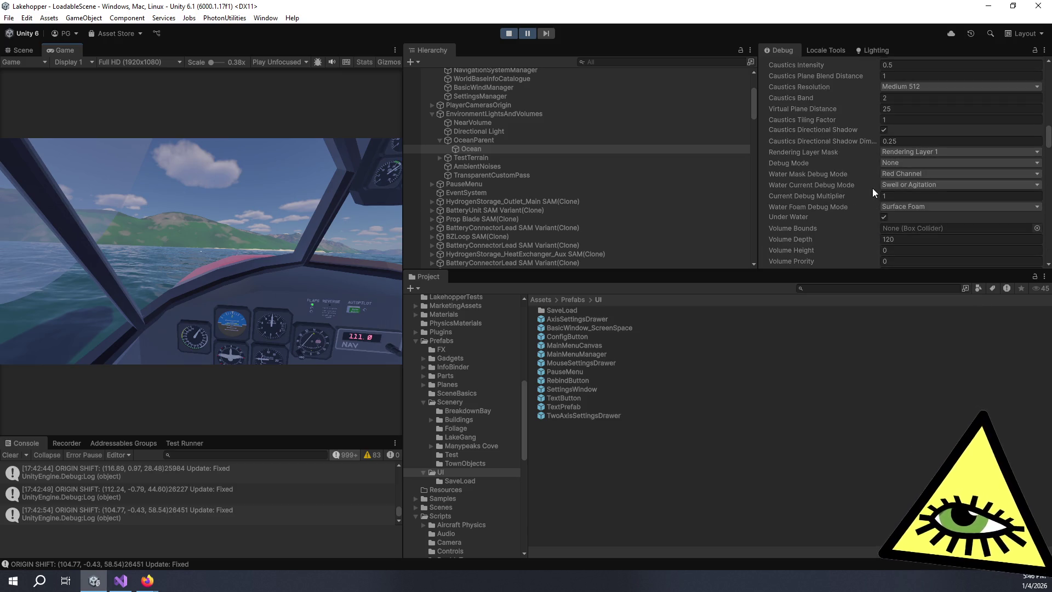
scroll(826, 184, up, 10)
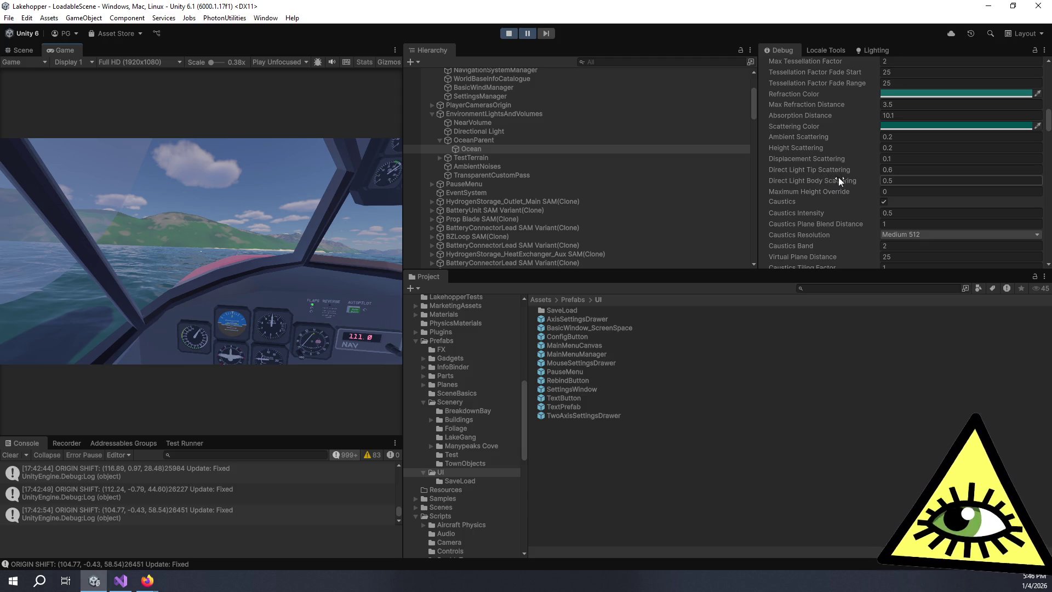
scroll(850, 185, up, 8)
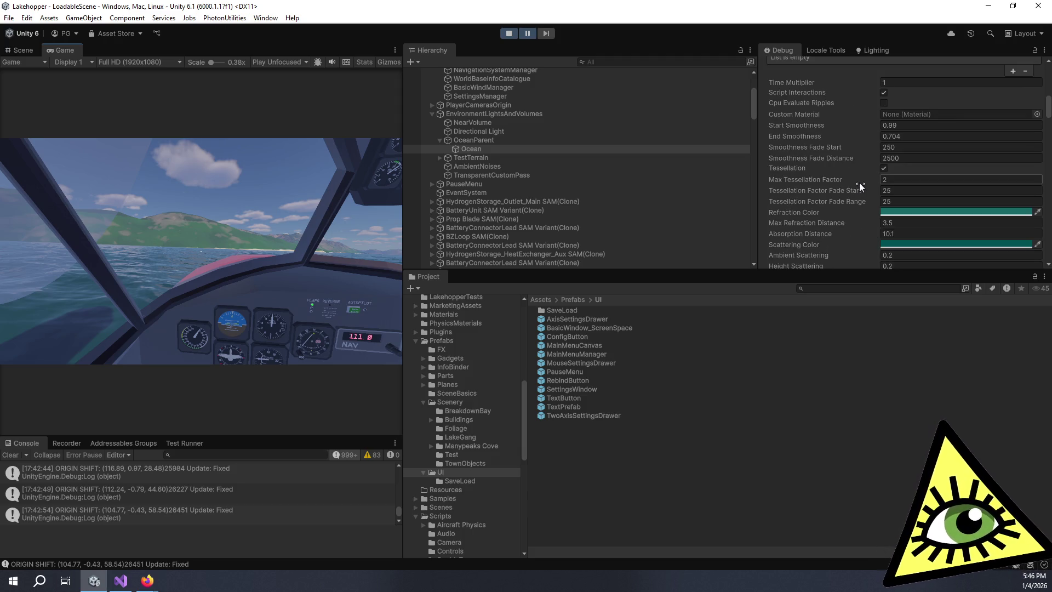
scroll(862, 186, up, 6)
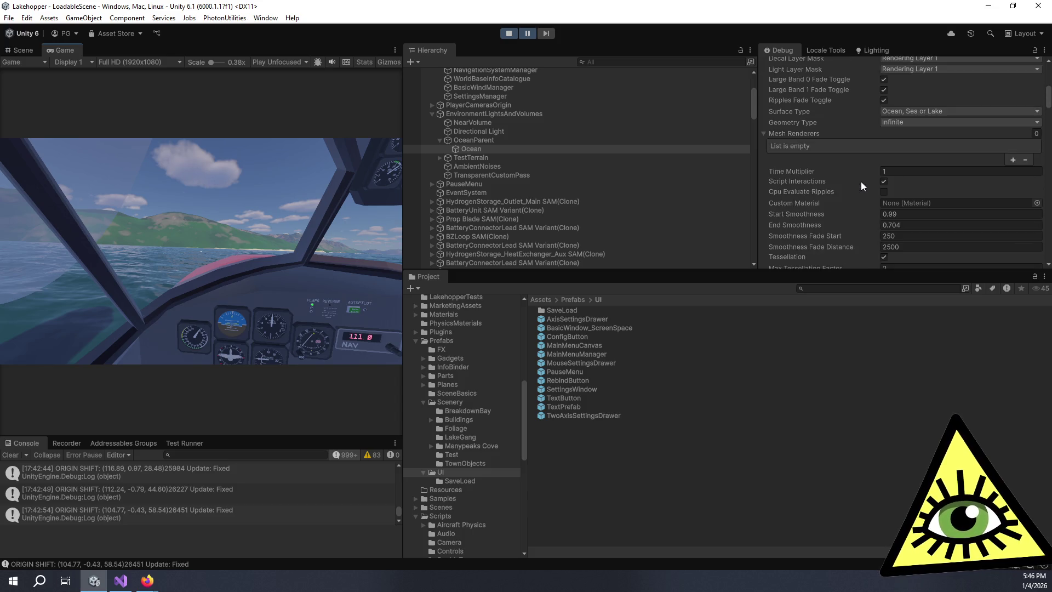
- Switch the Ocean's Inspector back to Normal mode
click(1044, 50)
click(920, 90)
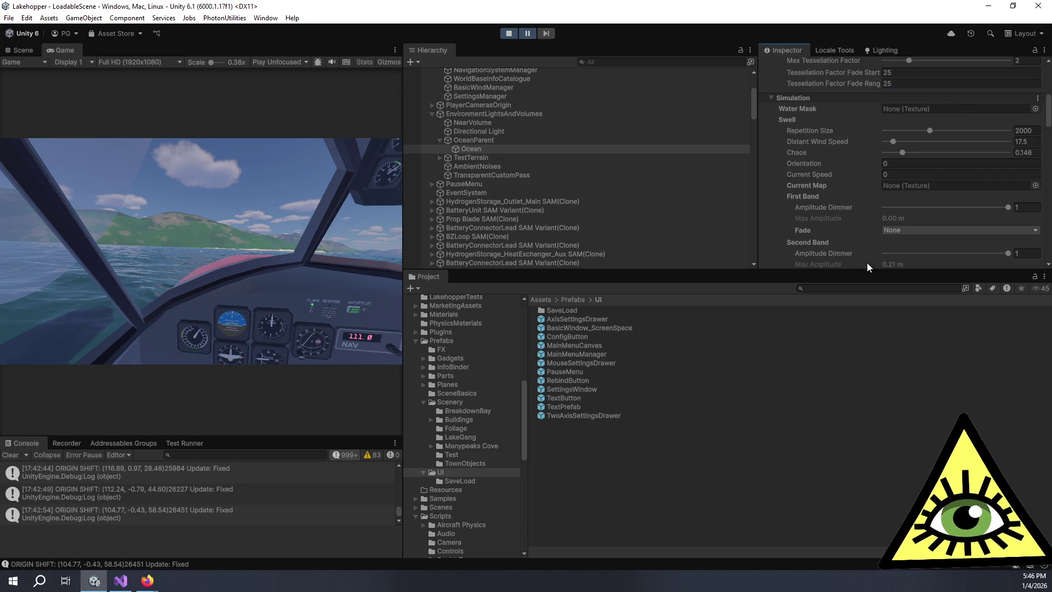
scroll(866, 258, up, 6)
- Resize the panels to enlarge the Game view, watch the ocean play, then stop play mode
mouse_move(833, 271)
mouse_down()
mouse_move(870, 428)
mouse_move(870, 400)
mouse_up()
drag(404, 274, 761, 294)
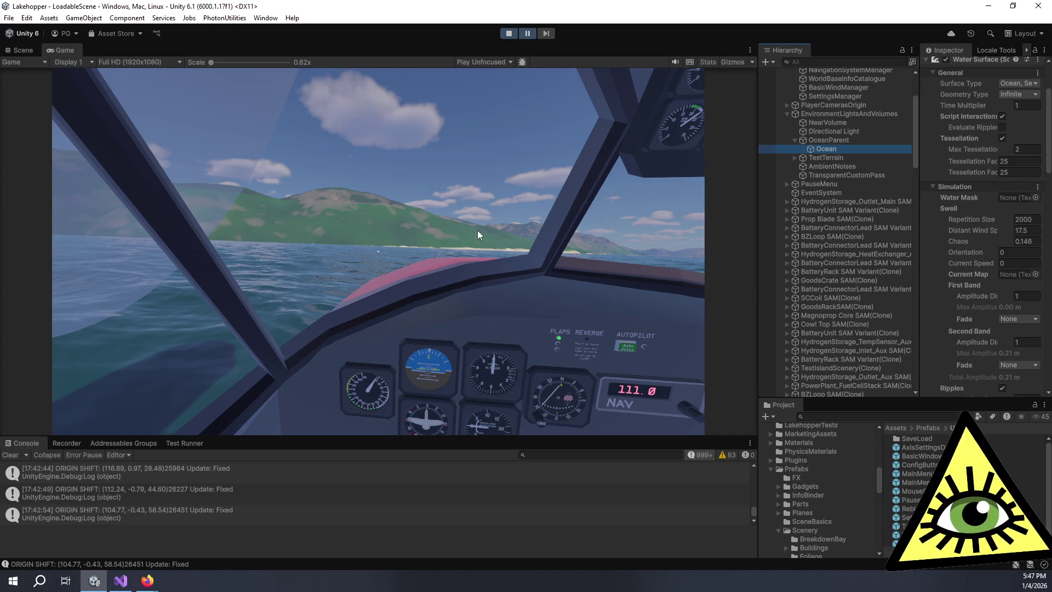
click(308, 40)
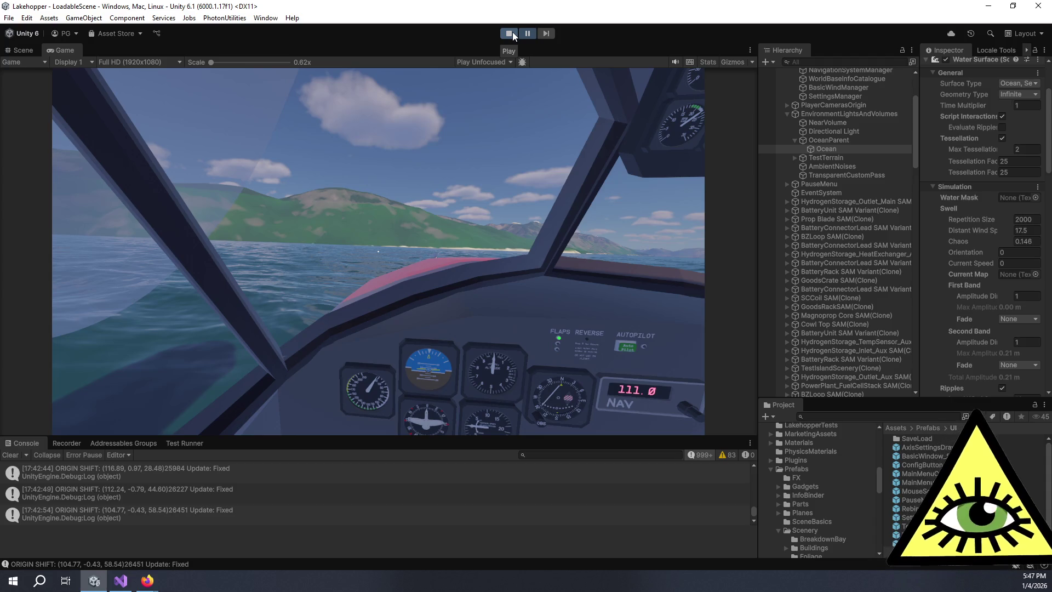
click(513, 34)
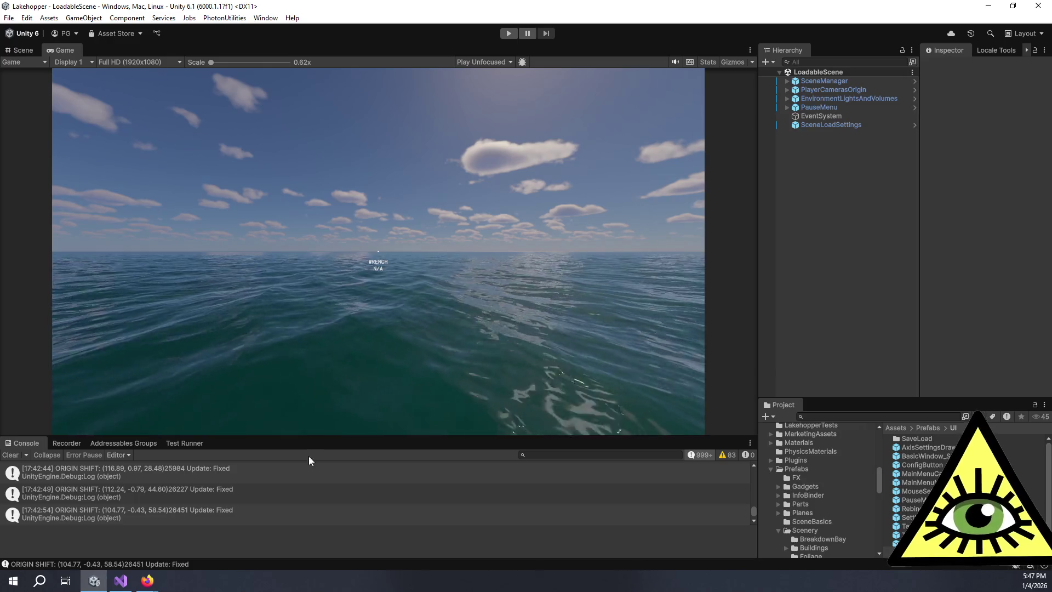
- Expand PlayerCamerasOrigin and EnvironmentLightsAndVolumes in the Hierarchy and select OceanParent
mouse_move(130, 584)
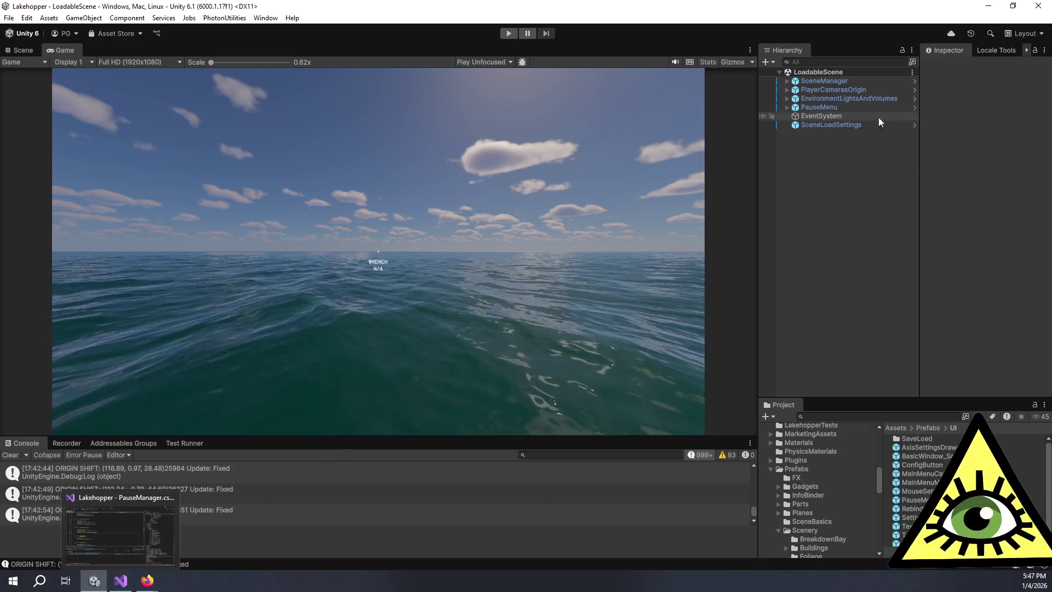
click(788, 89)
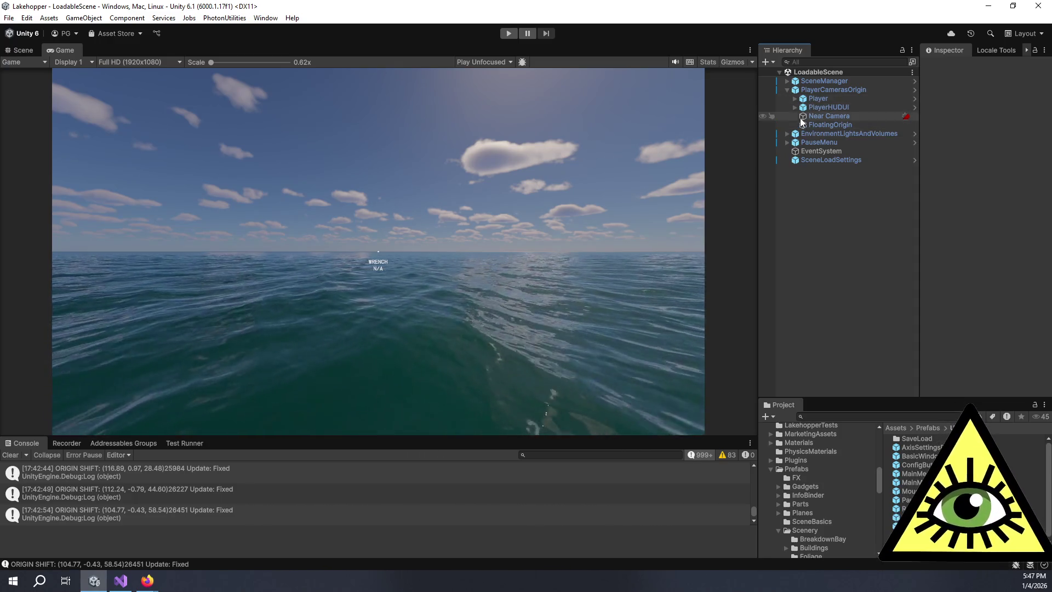
click(788, 135)
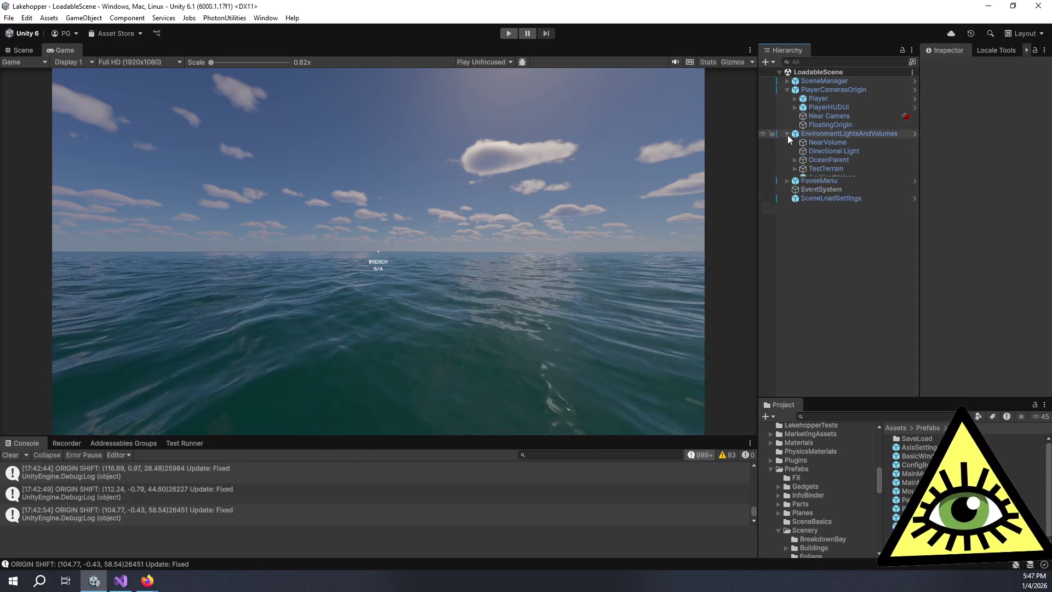
click(821, 160)
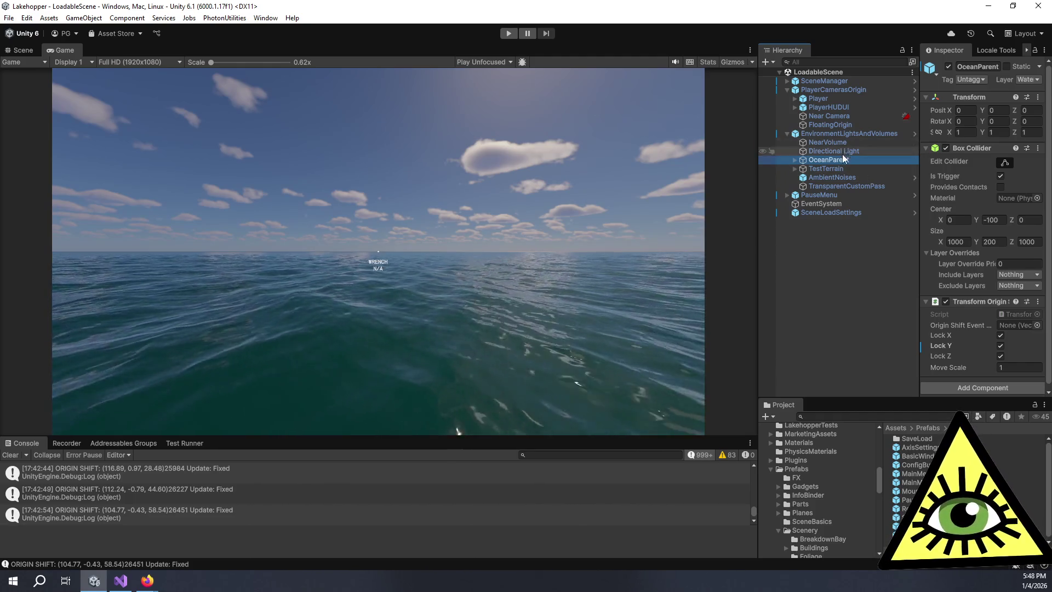
- Select NearVolume and scroll through its exposure, shadows, sky and volumetric cloud overrides
click(824, 143)
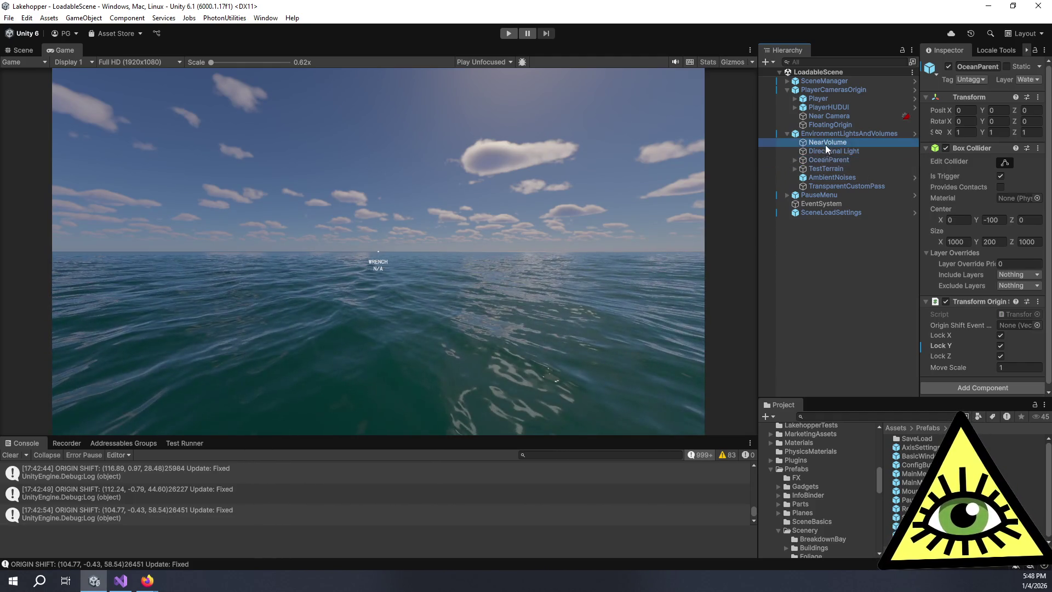
drag(757, 205, 646, 207)
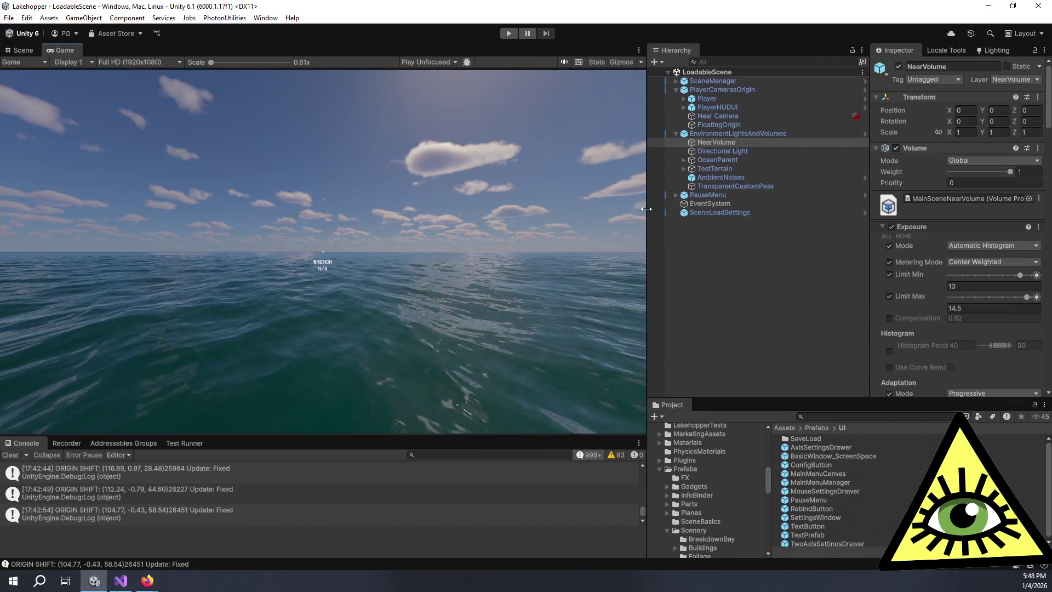
scroll(907, 250, down, 15)
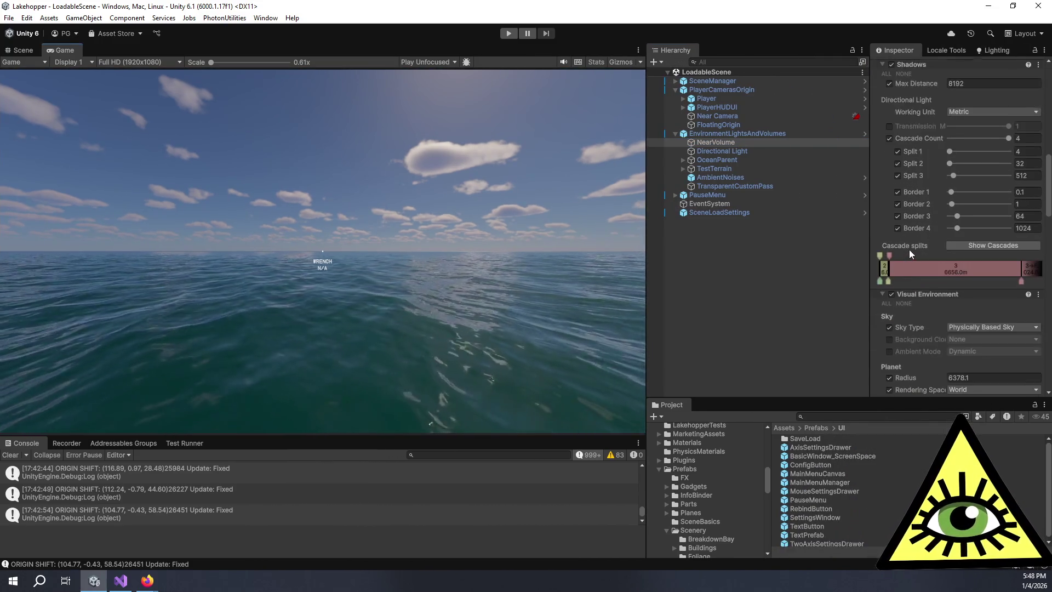
scroll(909, 251, down, 10)
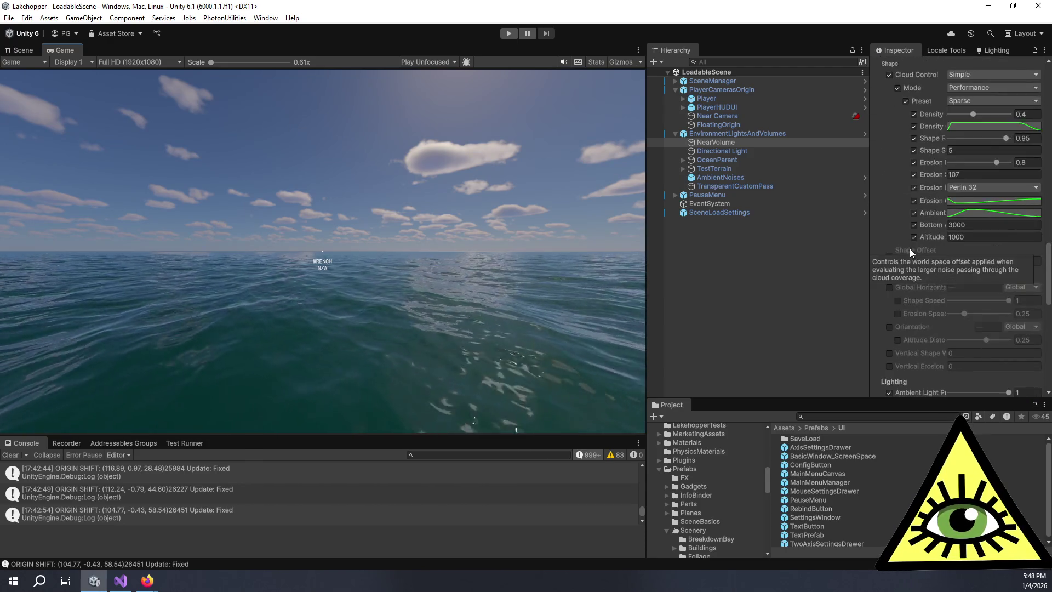
scroll(910, 250, down, 10)
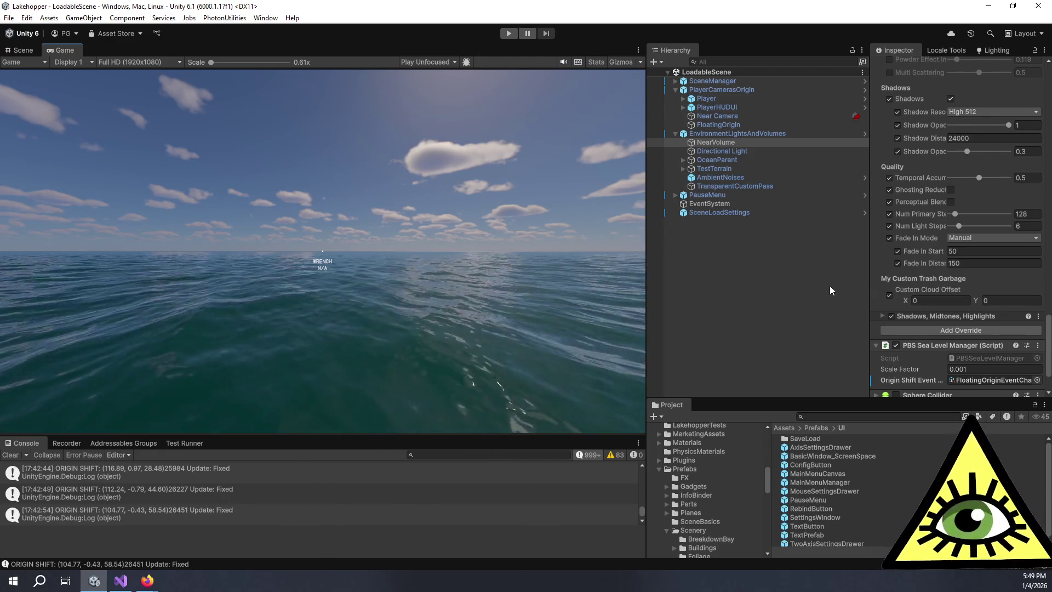
- Deselect NearVolume by clicking empty space in the Hierarchy
click(831, 287)
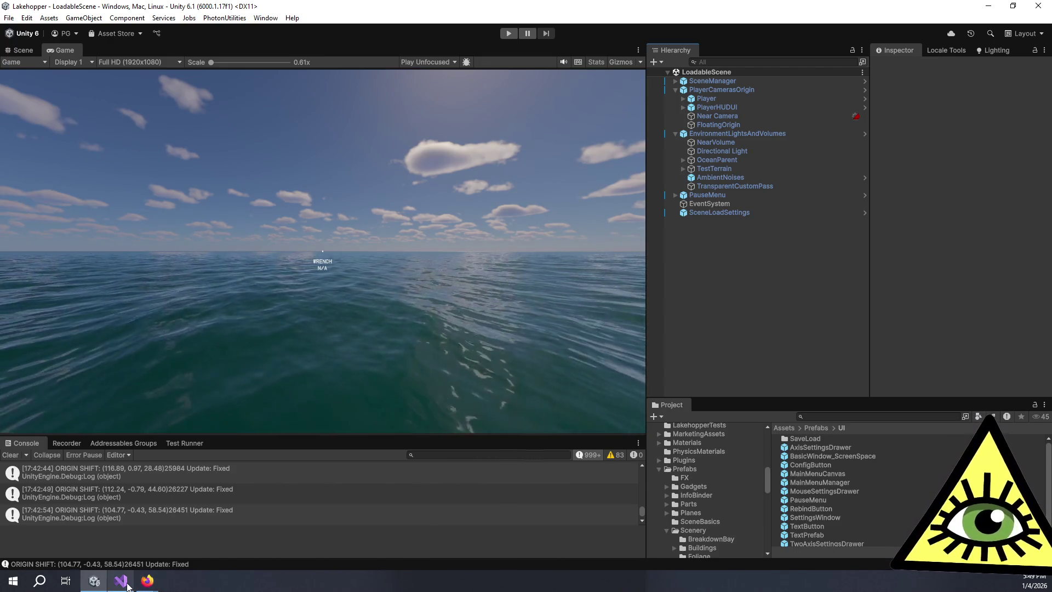
mouse_move(132, 585)
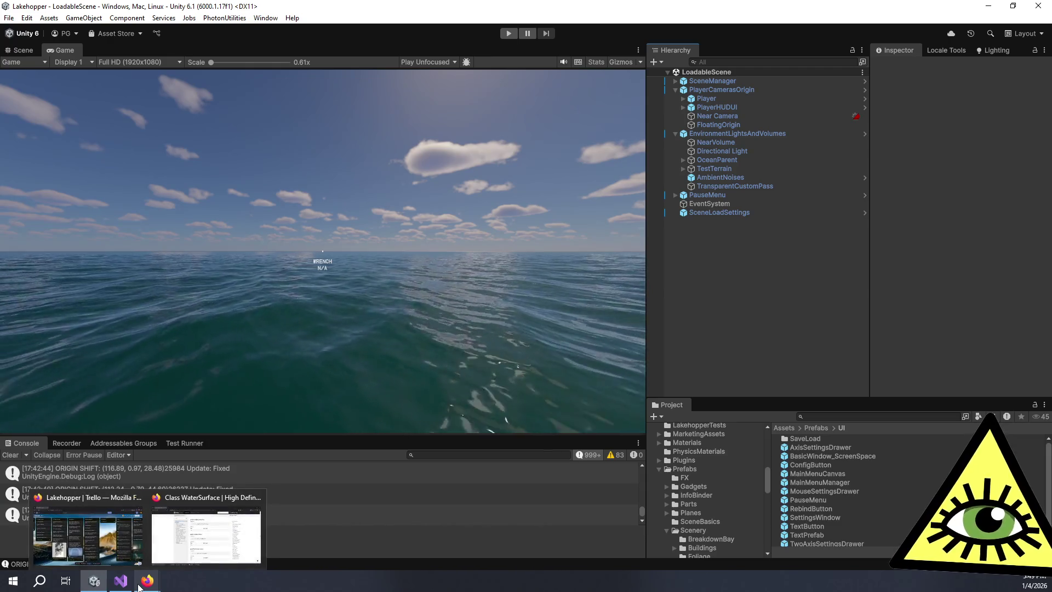
mouse_move(136, 522)
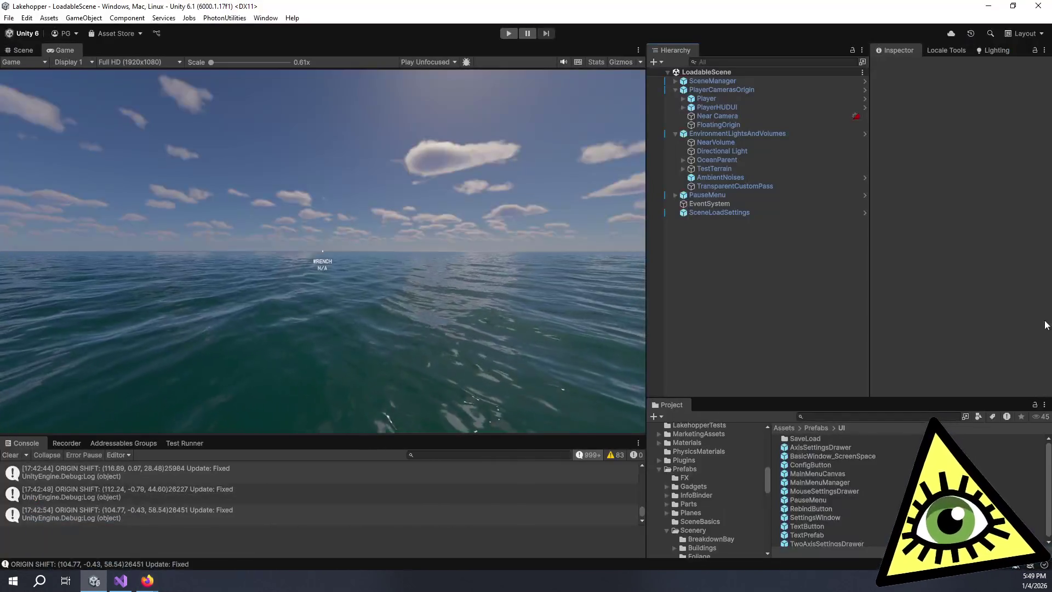
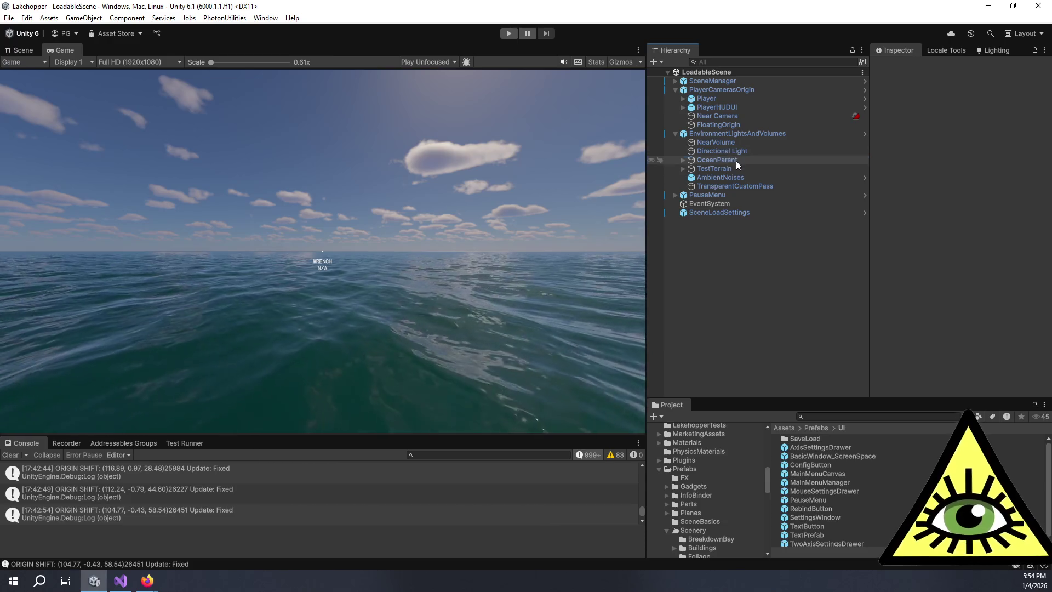
- Inspect OceanParent, expand it to review the child Ocean's water surface settings, then clear the selection
click(705, 161)
click(683, 159)
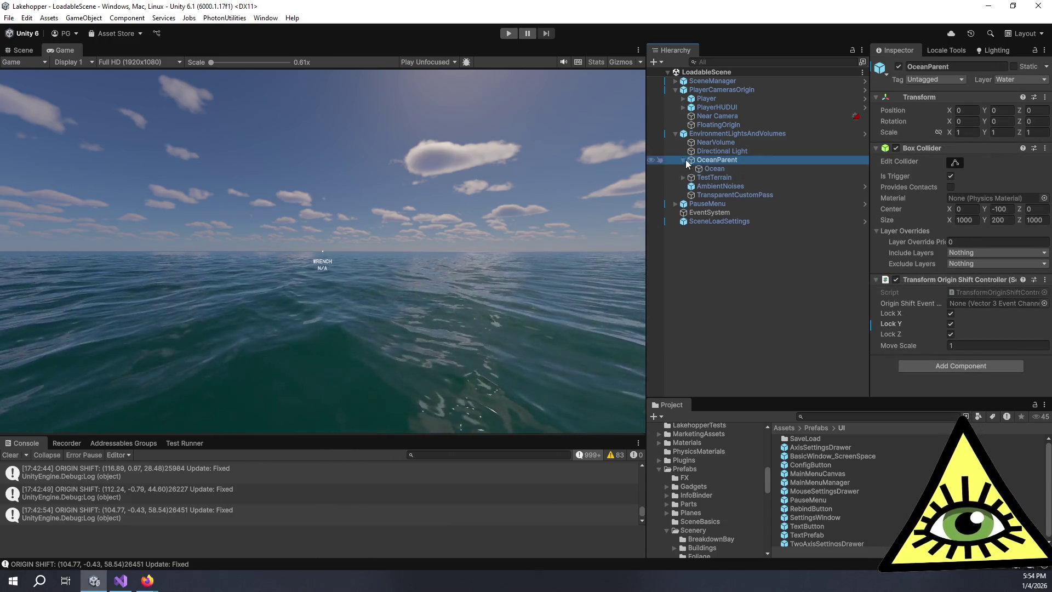
click(728, 170)
scroll(917, 295, down, 15)
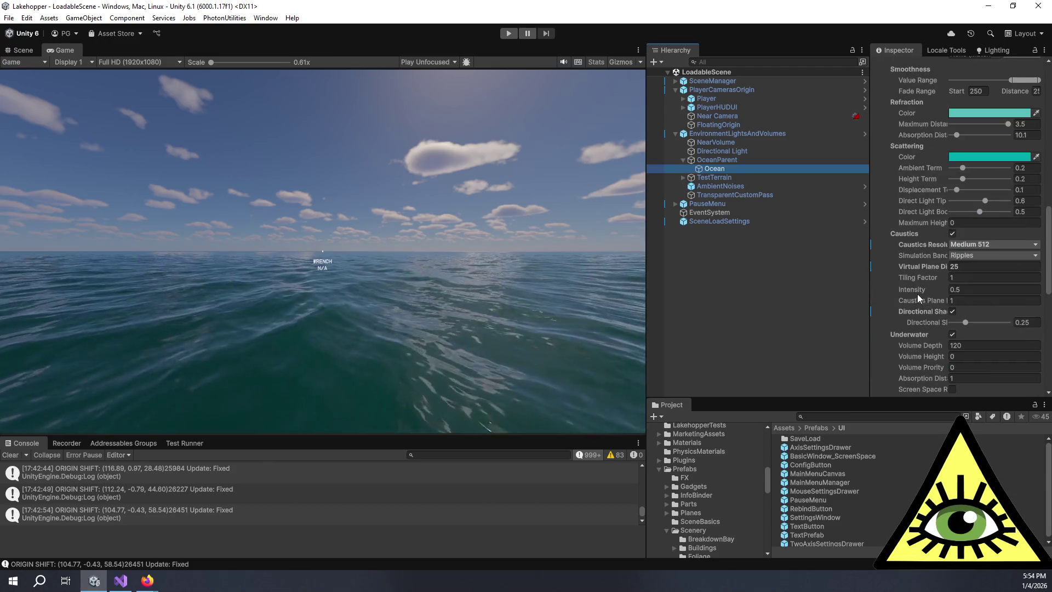
scroll(936, 315, down, 3)
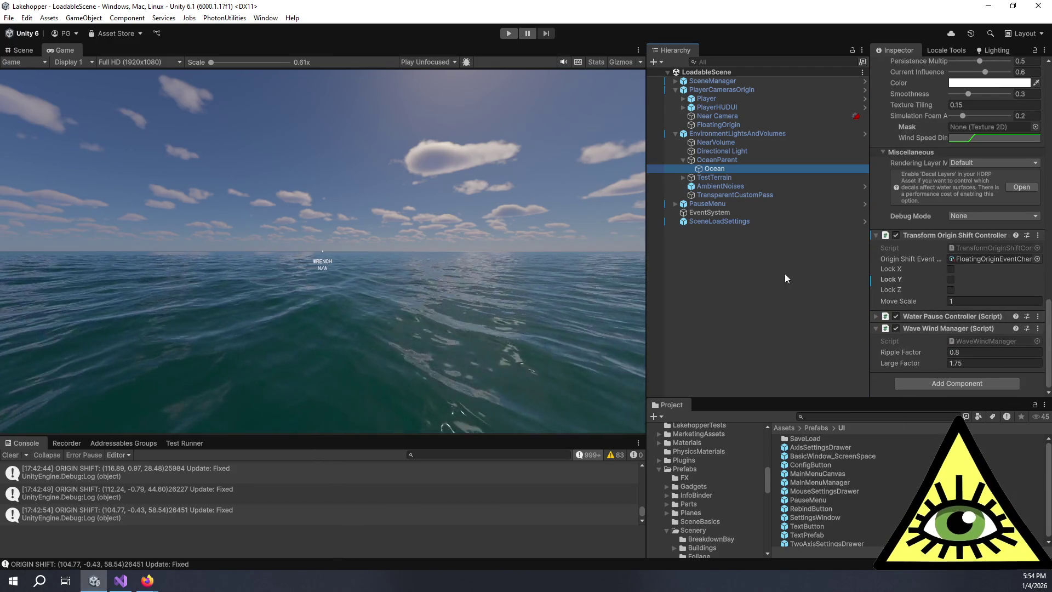
click(705, 283)
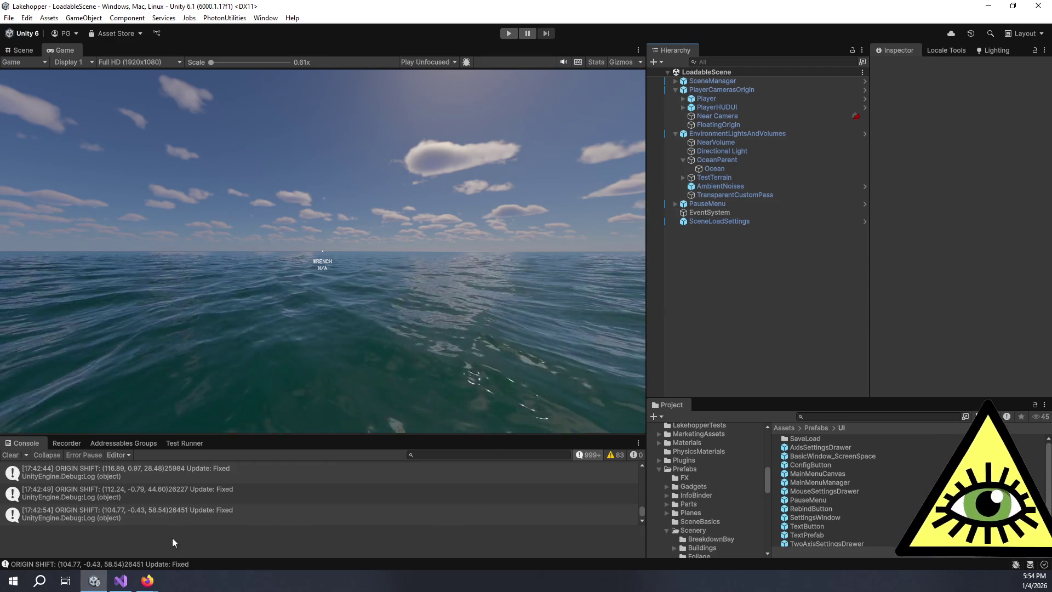
mouse_move(142, 585)
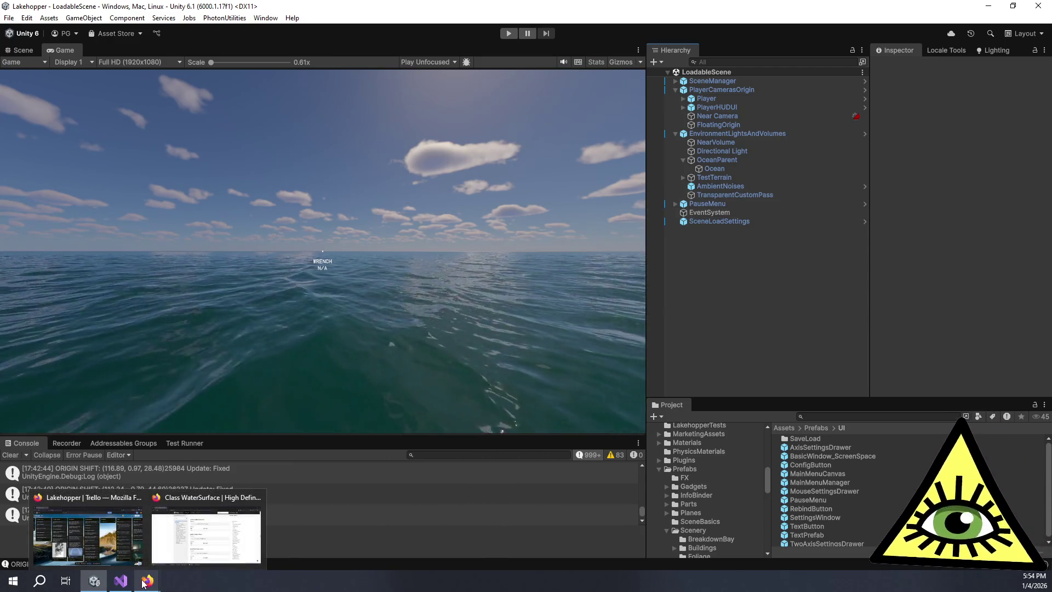